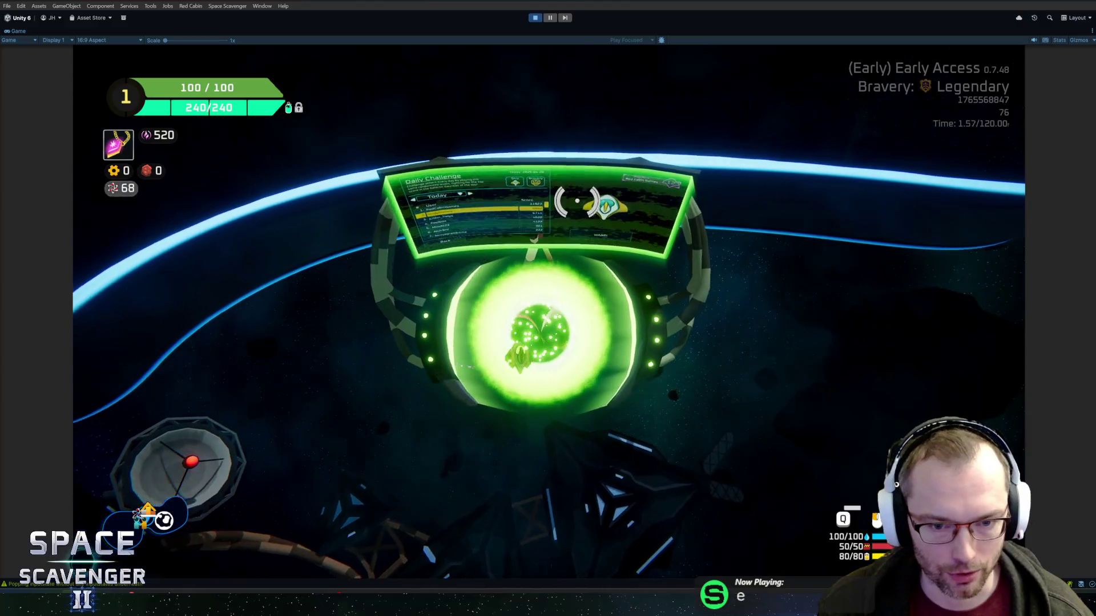
# Step: Test the user-name popup's bad-word filter with 'ass', clear it, and restore the editor layout
pyautogui.press('e')
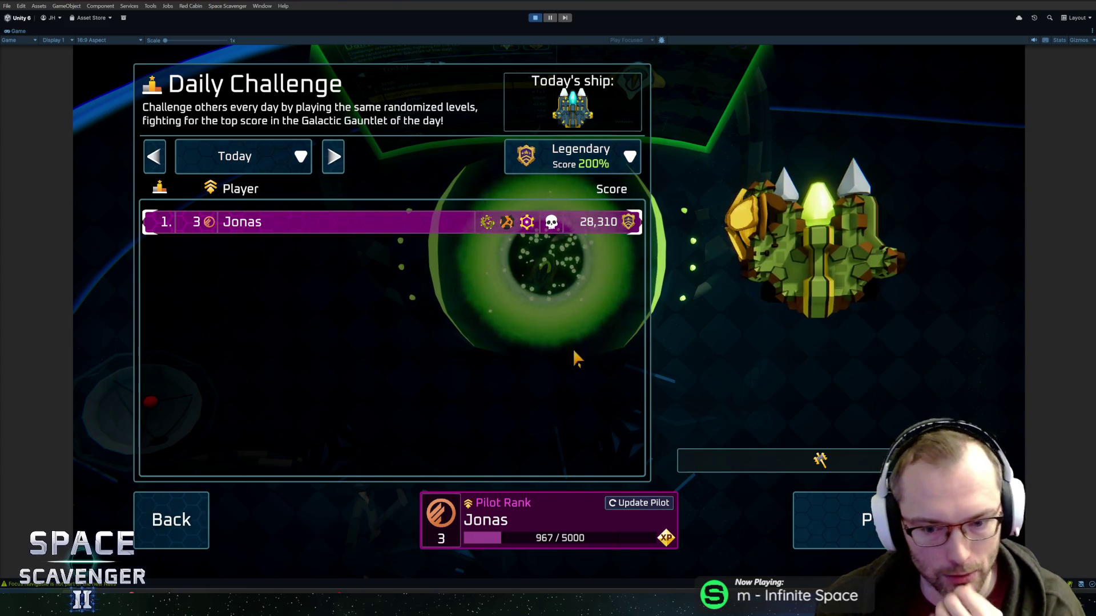
pyautogui.click(623, 508)
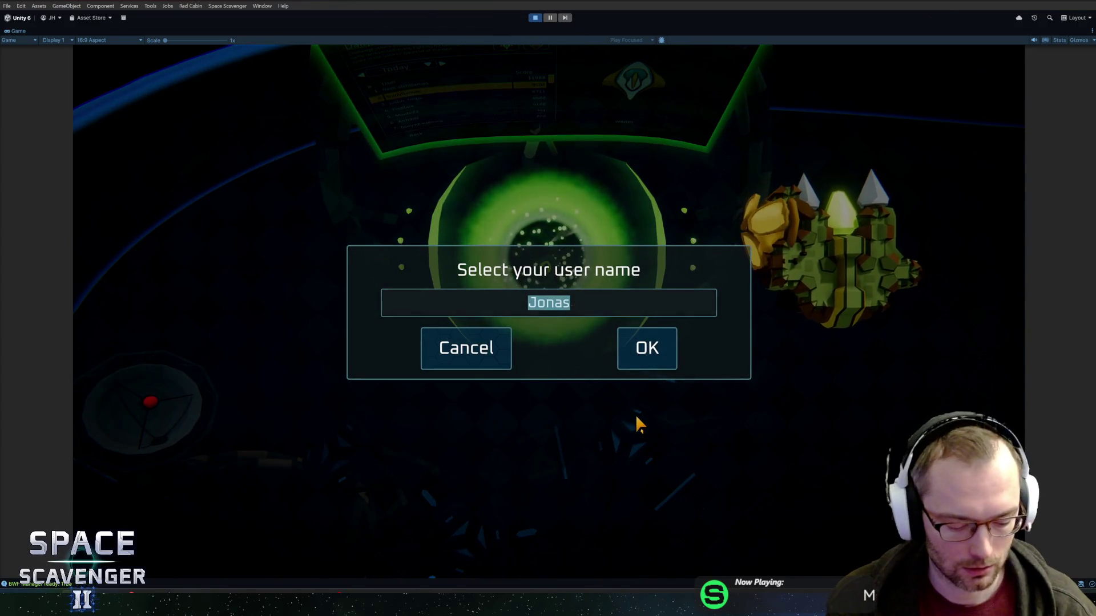
pyautogui.write('ass')
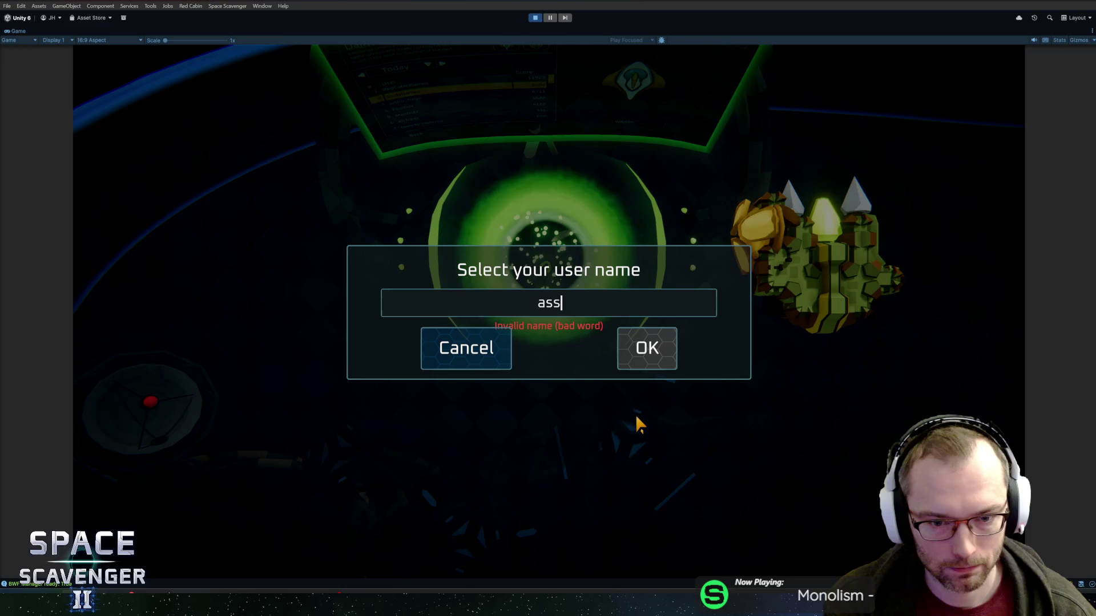
pyautogui.press('BackSpace')
pyautogui.press('BackSpace')
pyautogui.press('BackSpace')
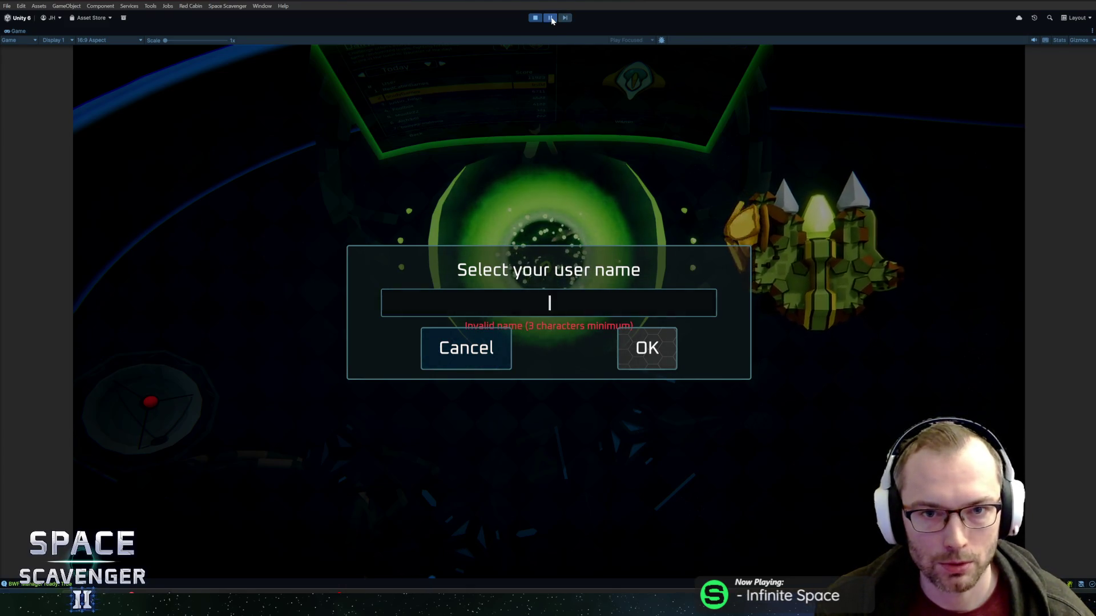
pyautogui.hotkey('shift', 'space')
pyautogui.click(764, 40)
# Step: Filter the Hierarchy for 'input', then select, frame and expand the PopupInput object
pyautogui.write('input')
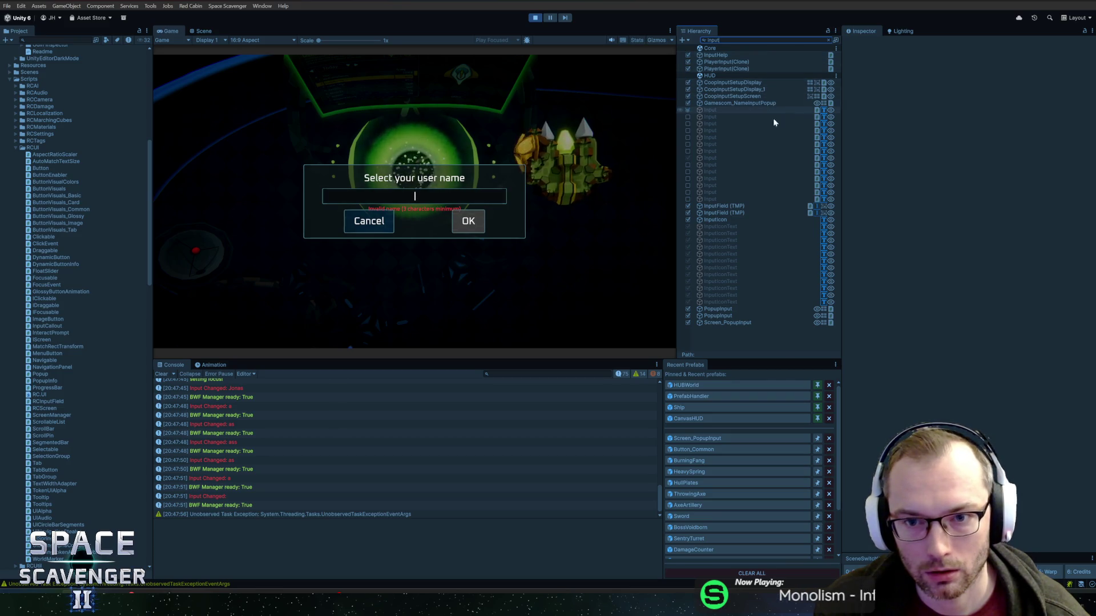
pyautogui.click(755, 310)
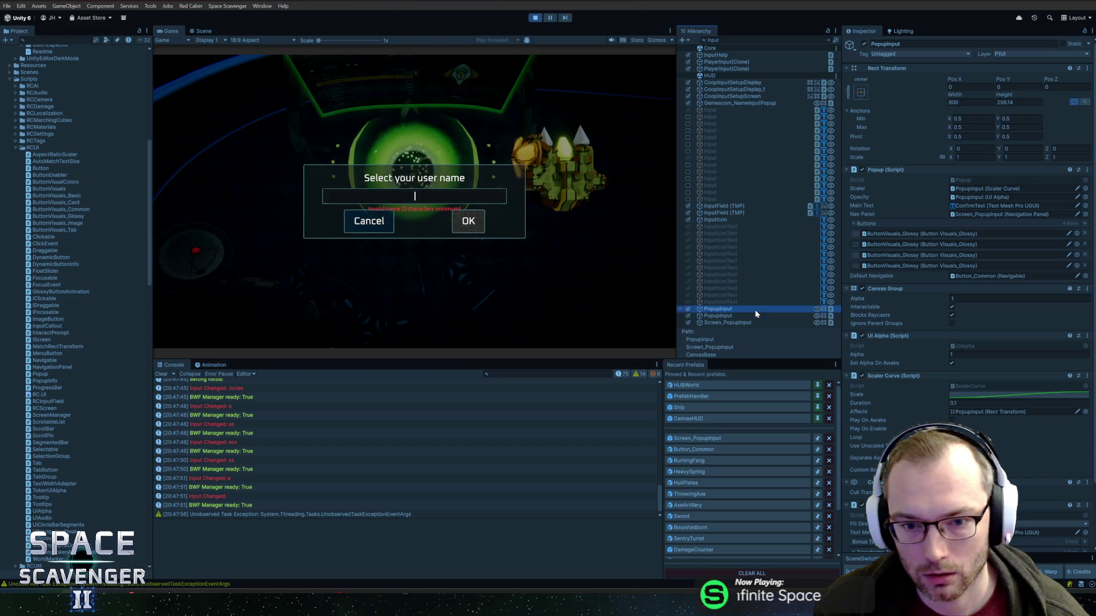
pyautogui.doubleClick(754, 310)
pyautogui.click(718, 315)
pyautogui.click(717, 310)
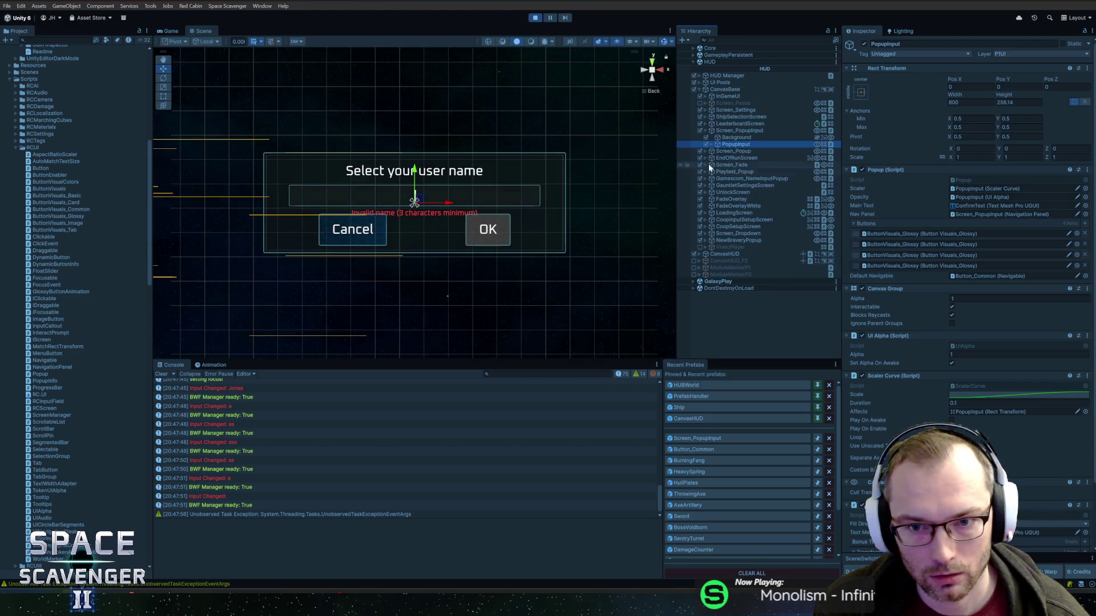
pyautogui.click(712, 145)
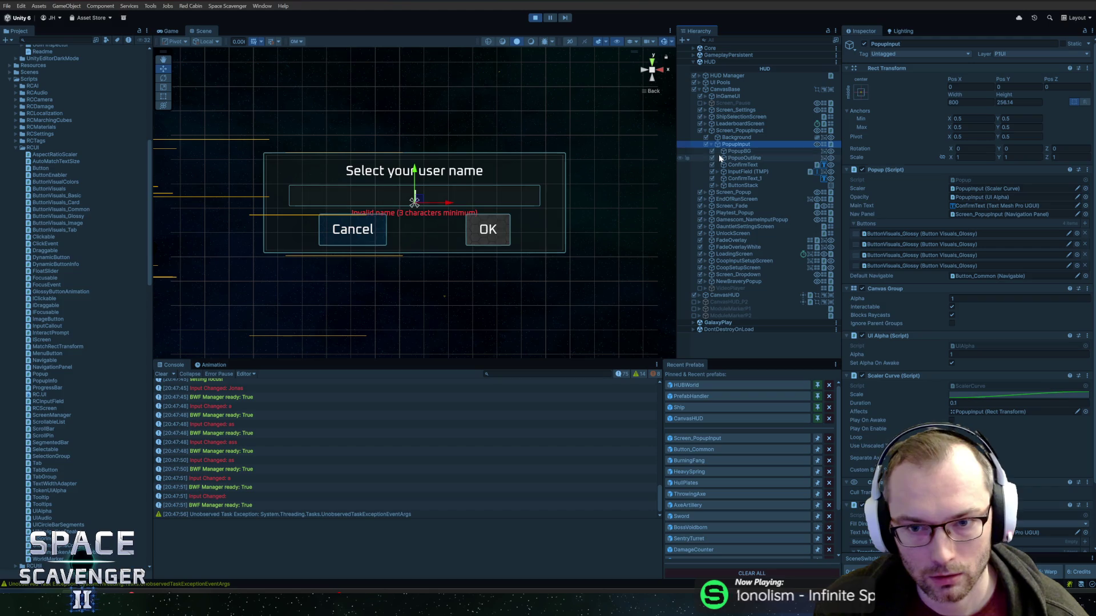
# Step: Scrub PopupInput's Rect Transform Height from 256.14 to 283.6 and return to the game
pyautogui.click(1006, 101)
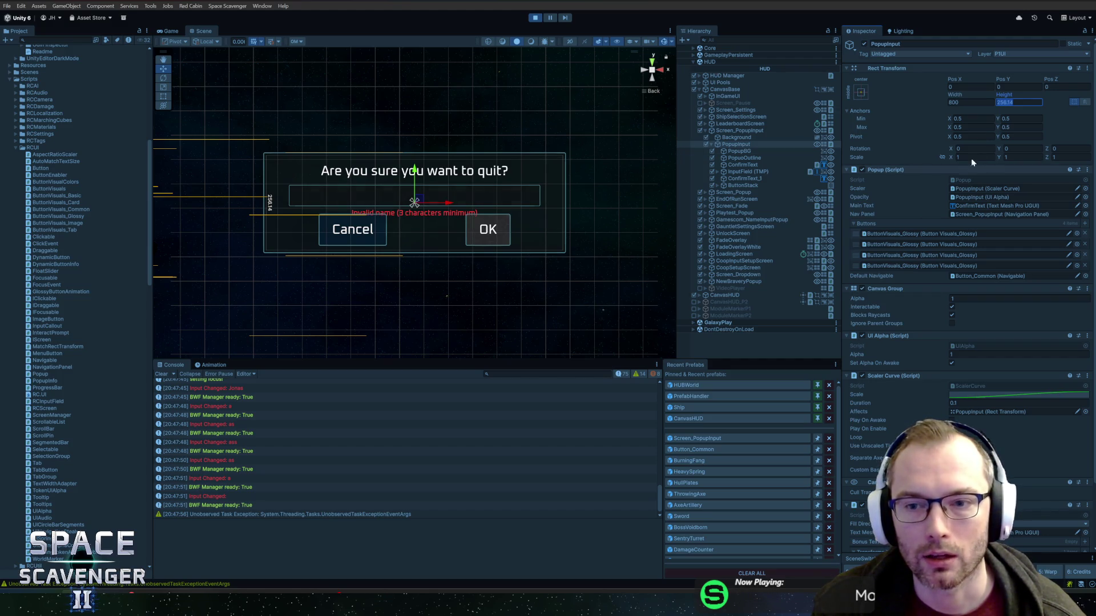
pyautogui.moveTo(1009, 98)
pyautogui.mouseDown()
pyautogui.moveTo(1075, 98)
pyautogui.moveTo(1018, 98)
pyautogui.moveTo(1039, 98)
pyautogui.moveTo(1027, 97)
pyautogui.mouseUp()
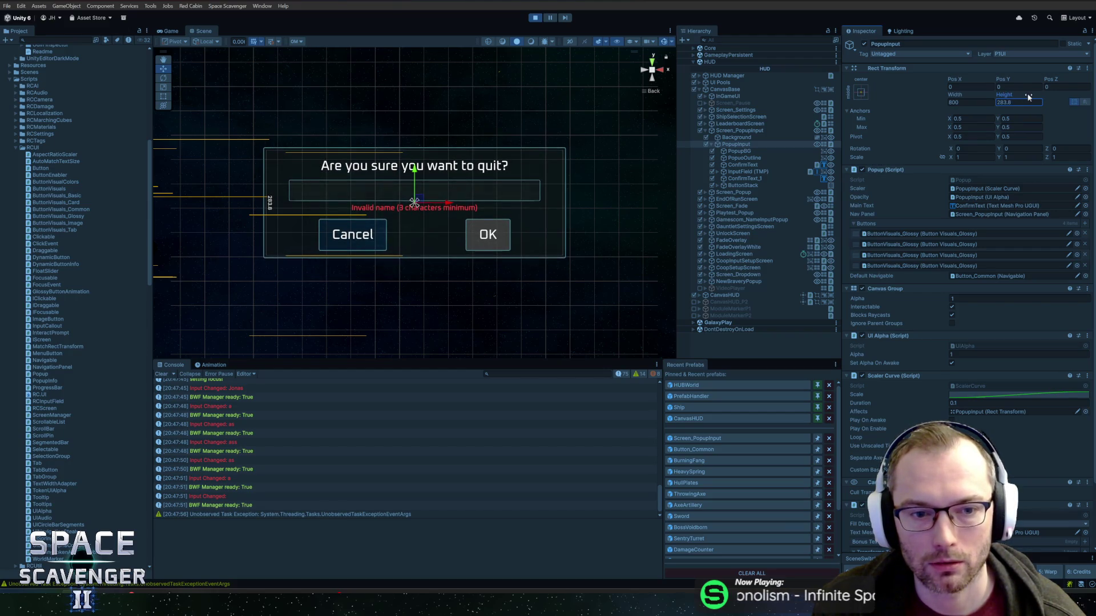
pyautogui.click(171, 31)
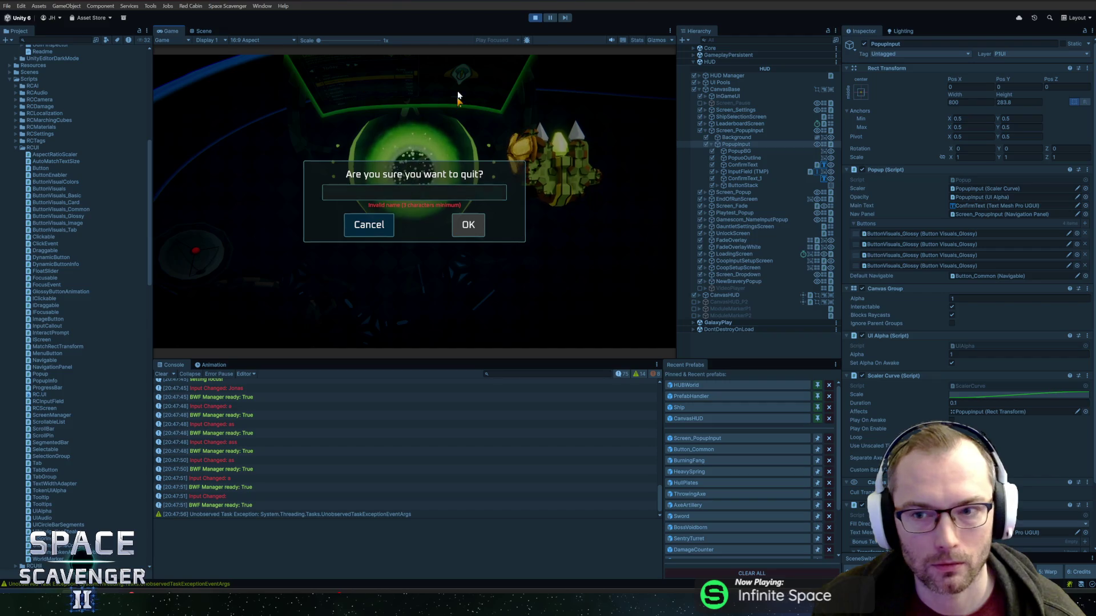
# Step: Set PopupInput's Height to 300 and reopen the user-name popup in the game
pyautogui.write('300')
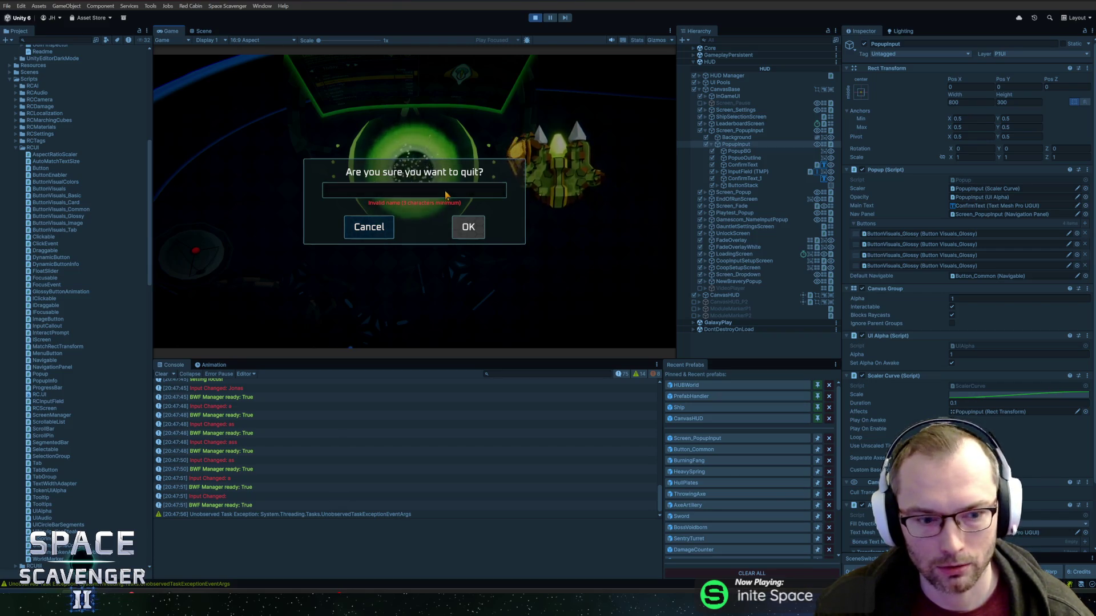
pyautogui.press('Escape')
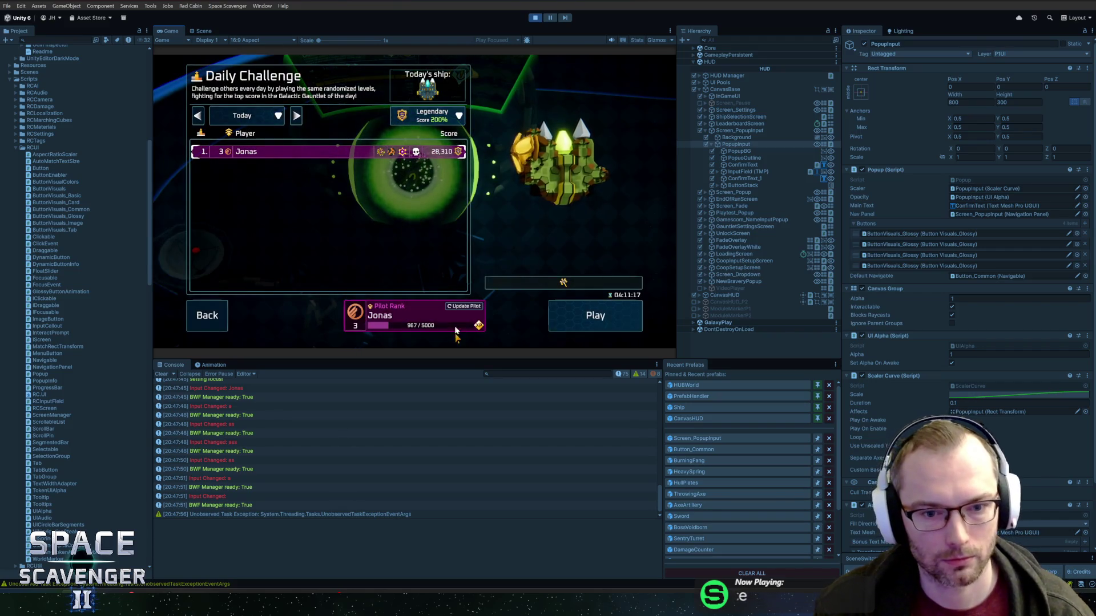
pyautogui.click(464, 307)
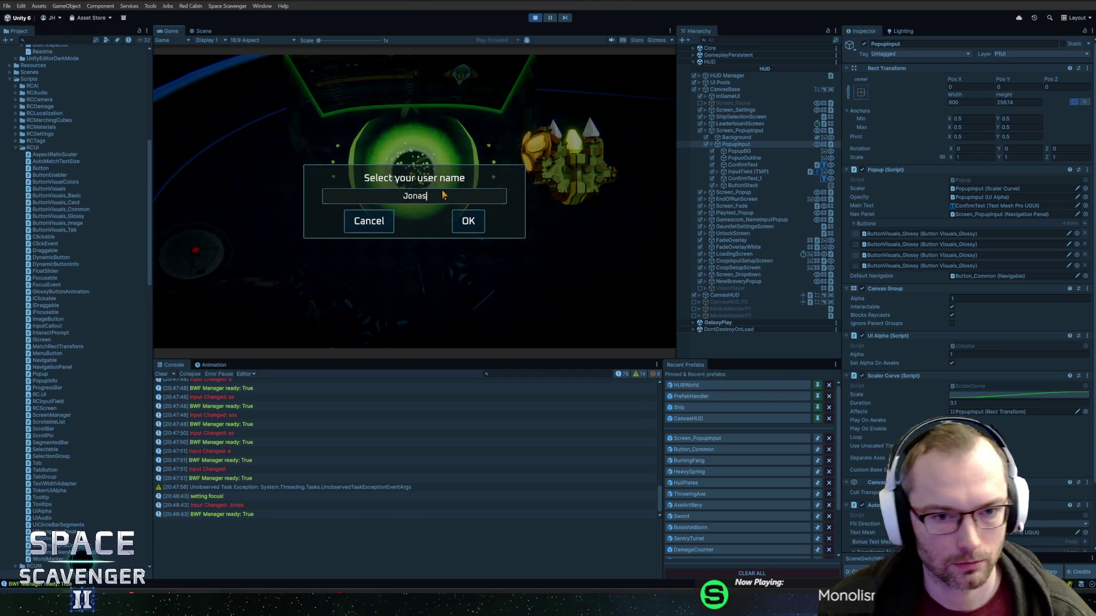
# Step: Replace the name with 'assman' and confirm; no bad-word warning appears
pyautogui.press('BackSpace')
pyautogui.press('BackSpace')
pyautogui.press('BackSpace')
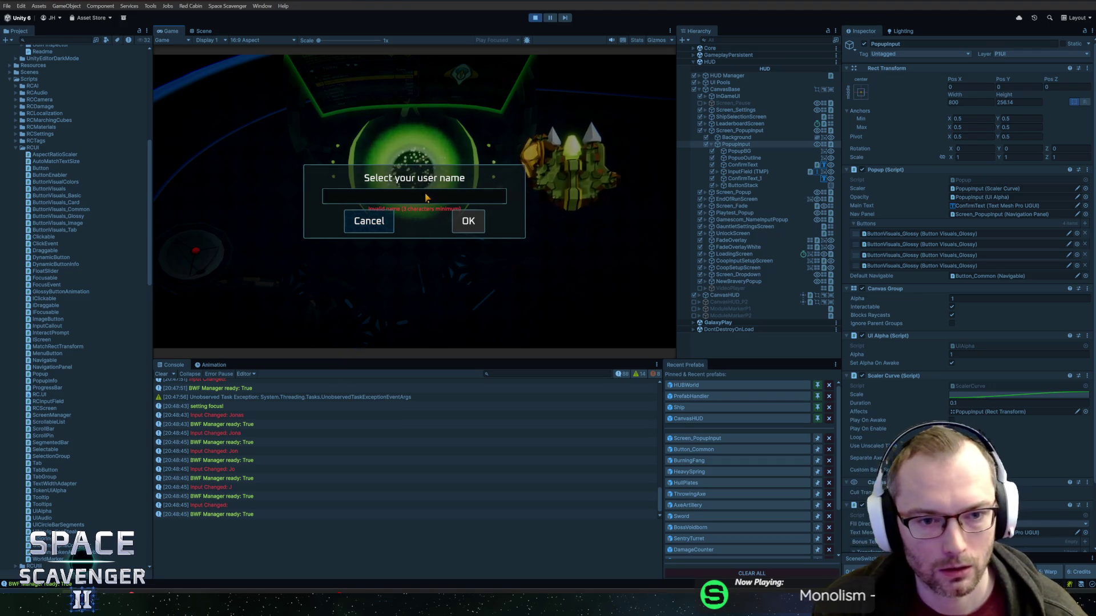
pyautogui.write('ass')
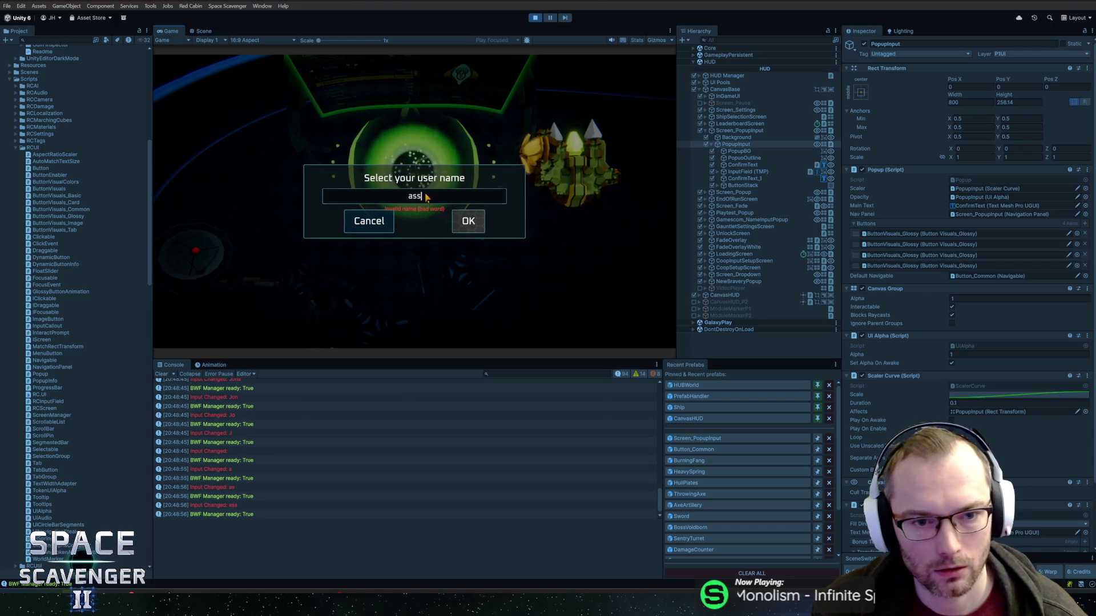
pyautogui.write('man')
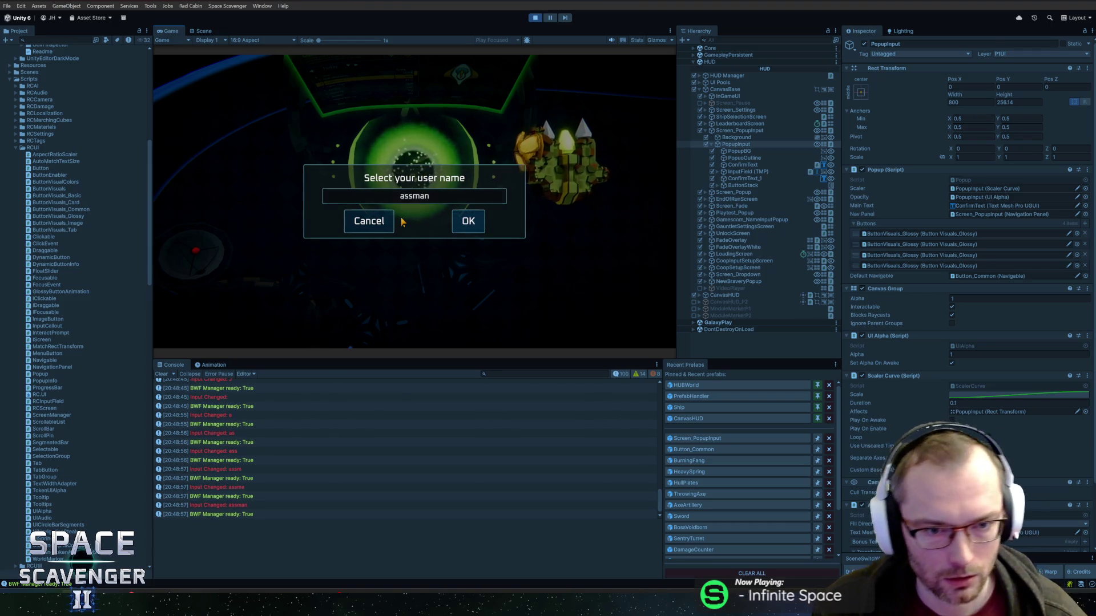
pyautogui.press('Return')
pyautogui.hotkey('alt', 'Tab')
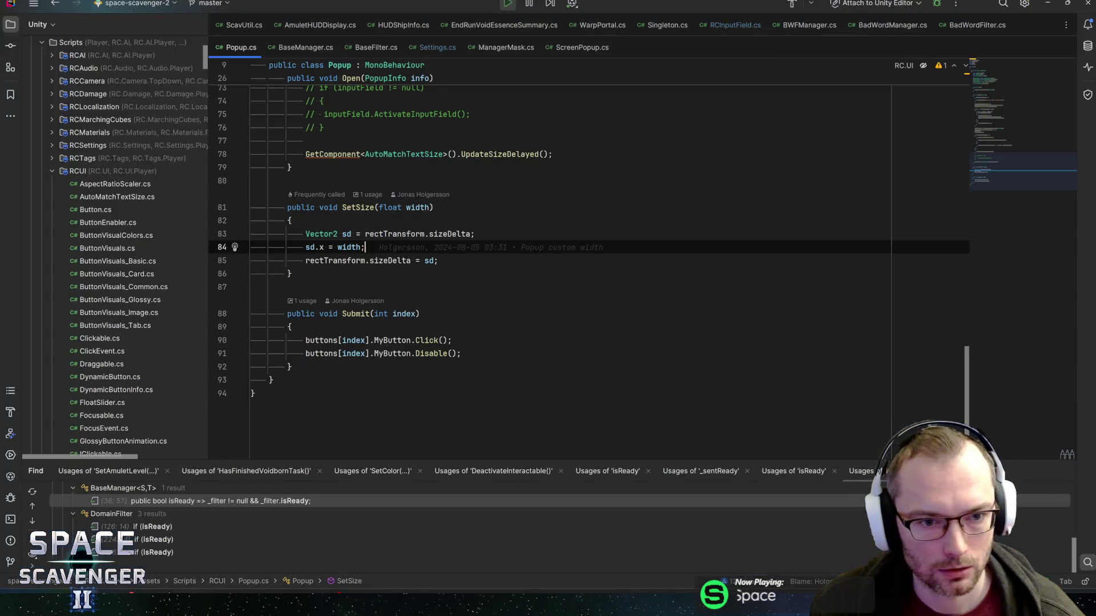
# Step: Set a breakpoint on line 83 of Popup.SetSize and attach Rider's debugger to Unity Editor
pyautogui.hotkey('alt', 'Tab')
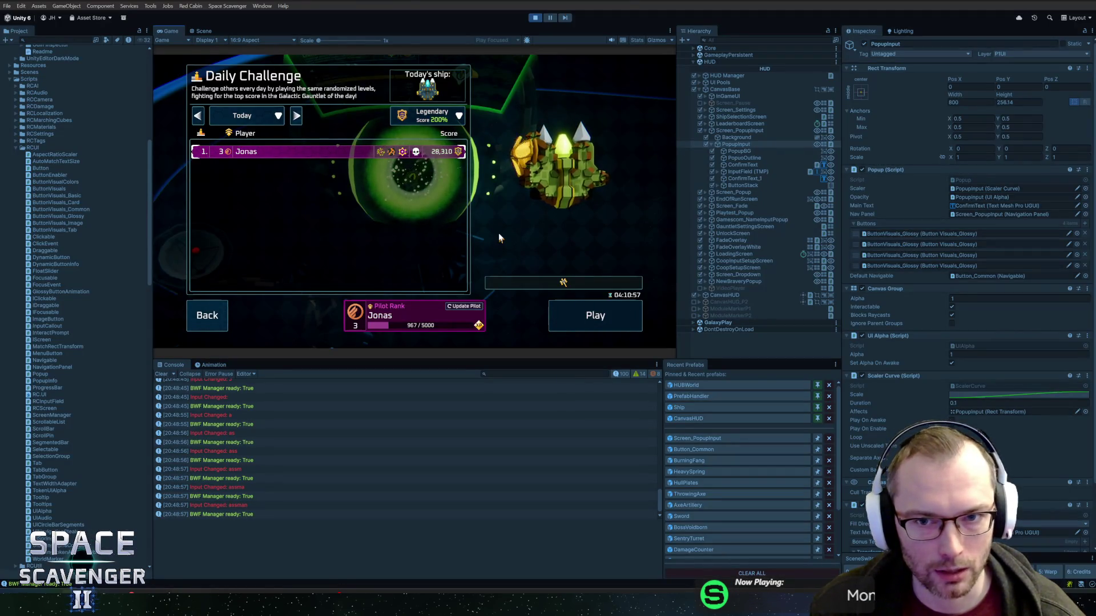
pyautogui.hotkey('alt', 'Tab')
pyautogui.hotkey('alt', 'Tab')
pyautogui.hotkey('alt', 'Tab')
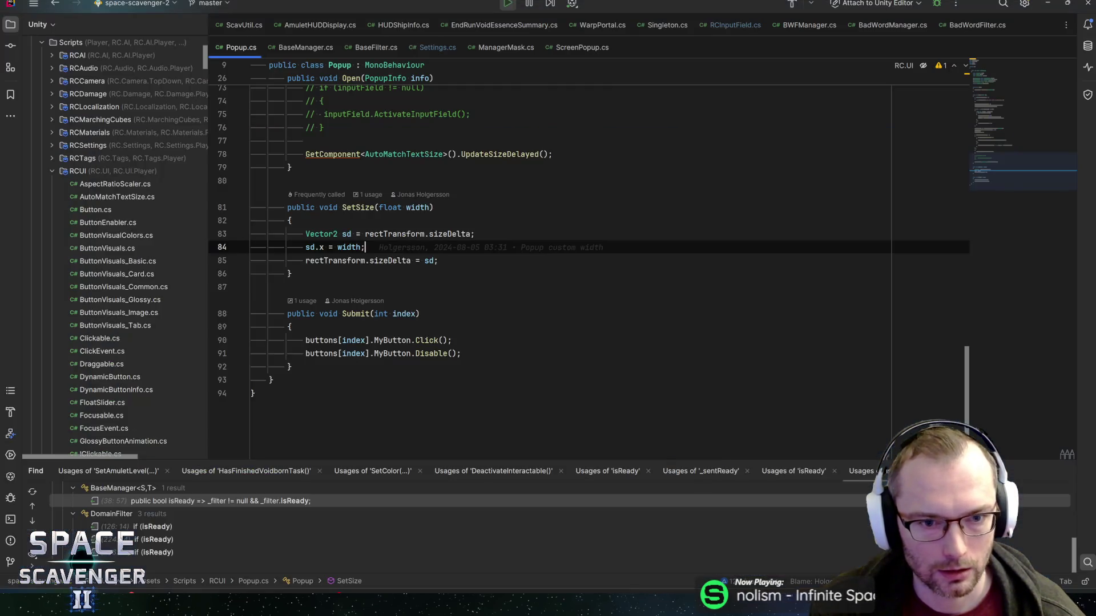
pyautogui.hotkey('alt', 'Tab')
pyautogui.hotkey('alt', 'Tab')
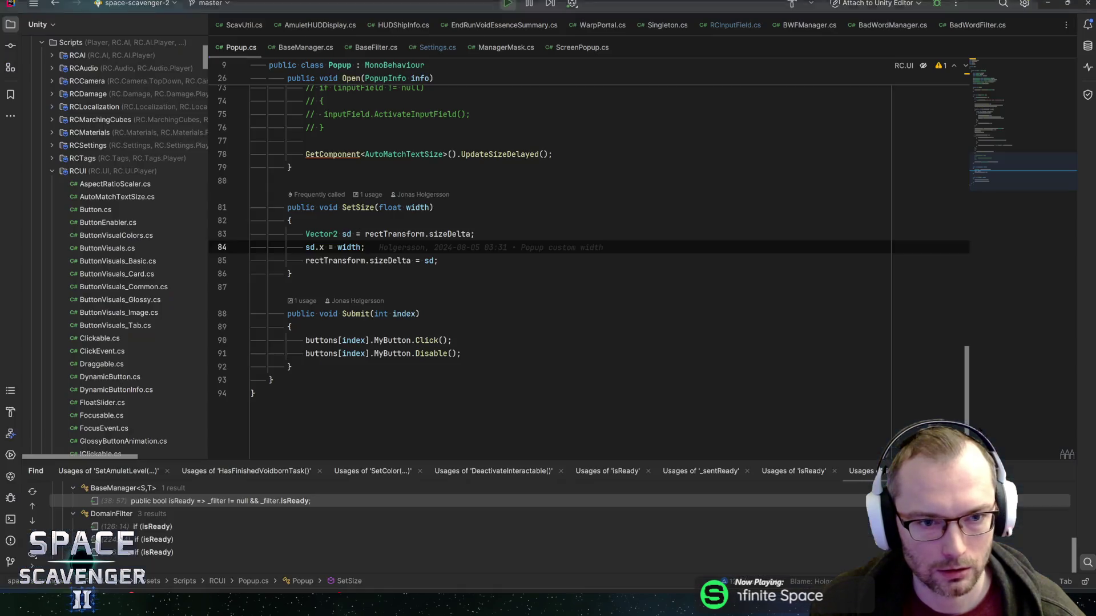
pyautogui.click(328, 234)
pyautogui.press('F9')
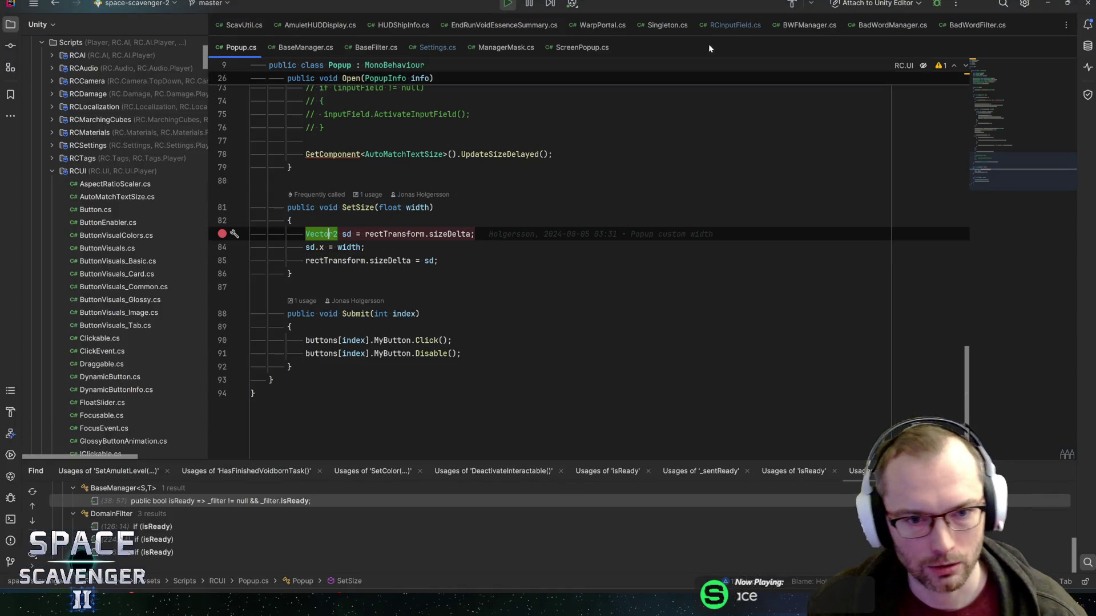
pyautogui.click(937, 3)
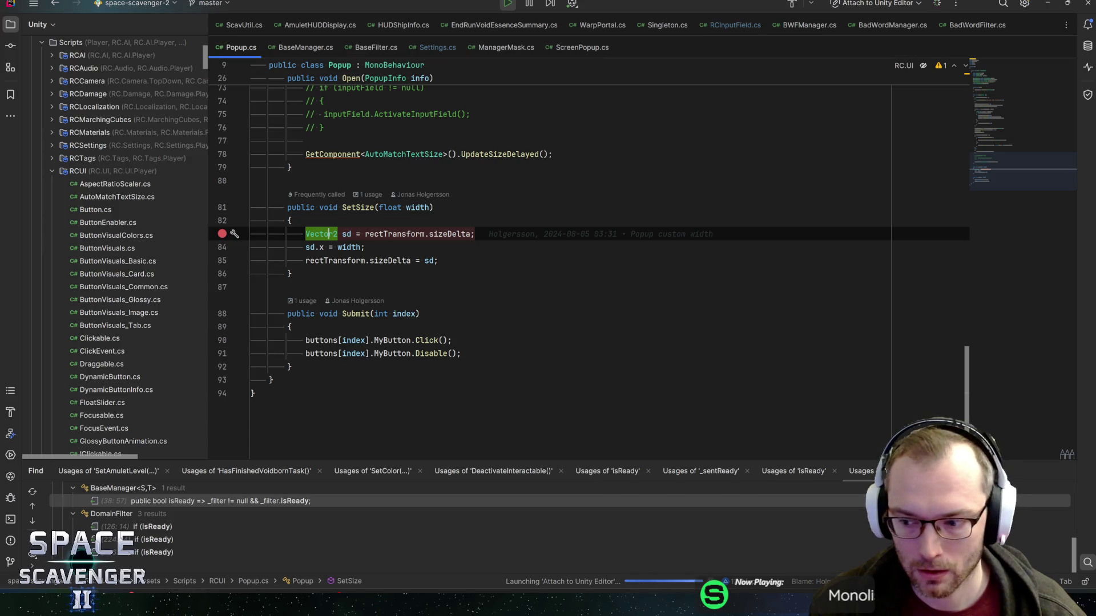
# Step: Reopen the user-name popup from Daily Challenge in the game to hit the breakpoint
pyautogui.hotkey('alt', 'Tab')
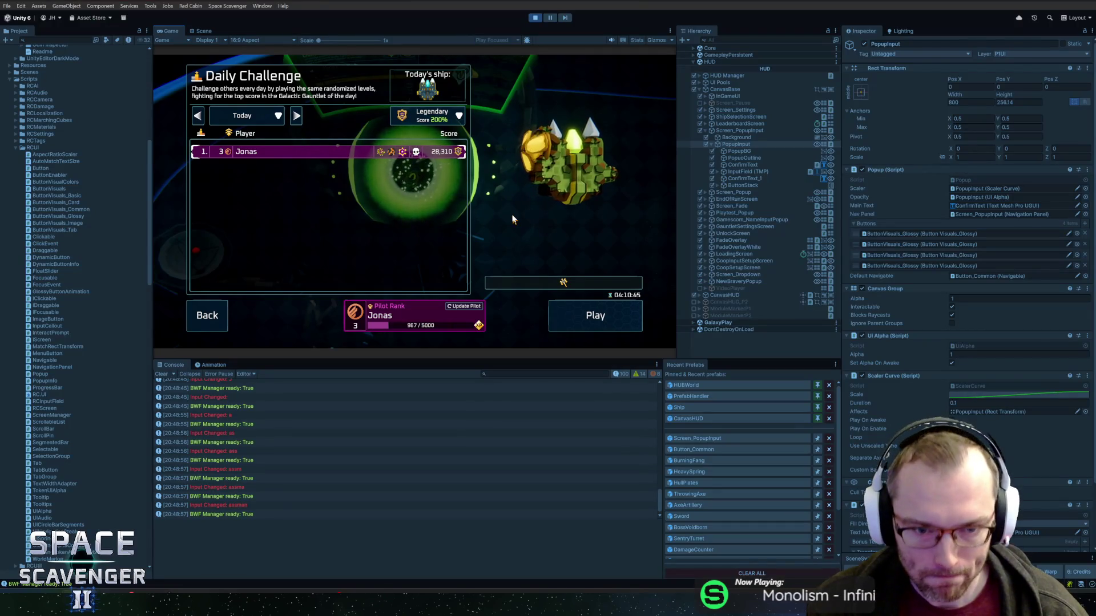
pyautogui.click(467, 307)
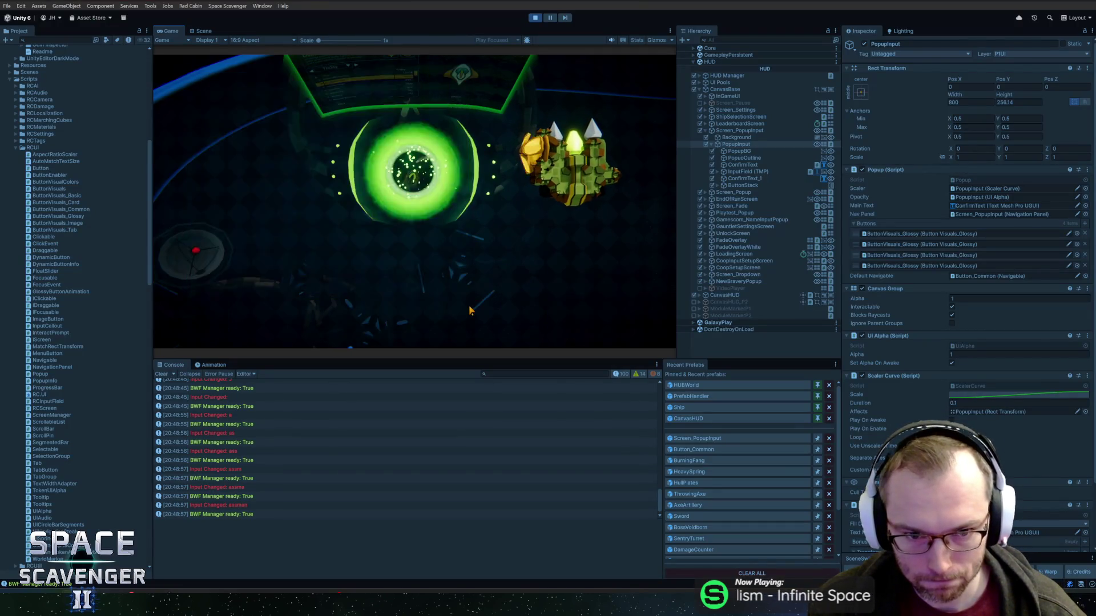
pyautogui.press('Escape')
pyautogui.click(461, 314)
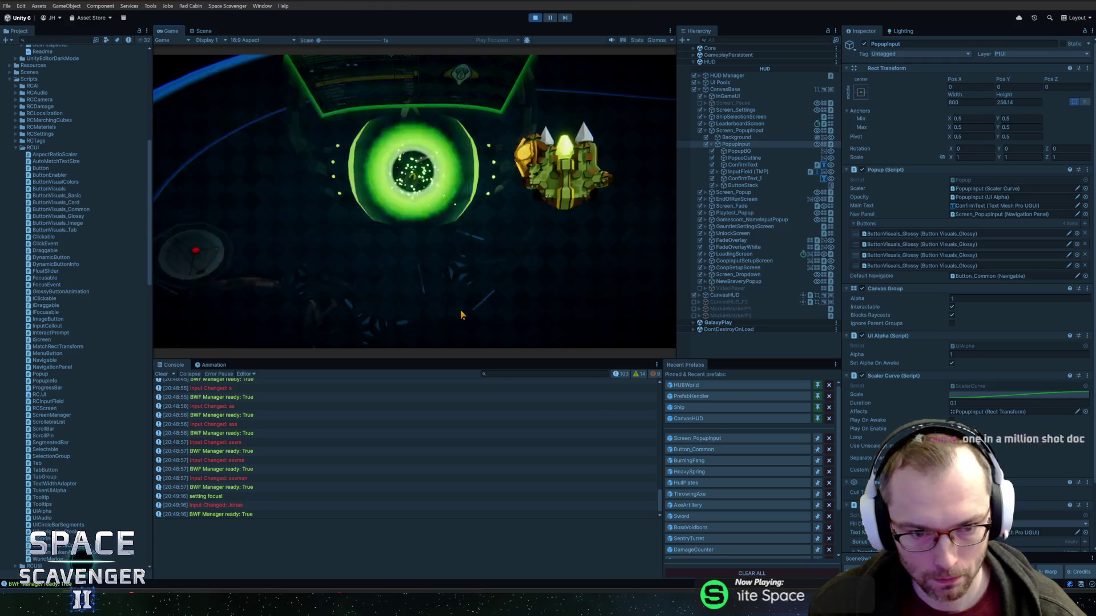
pyautogui.press('Escape')
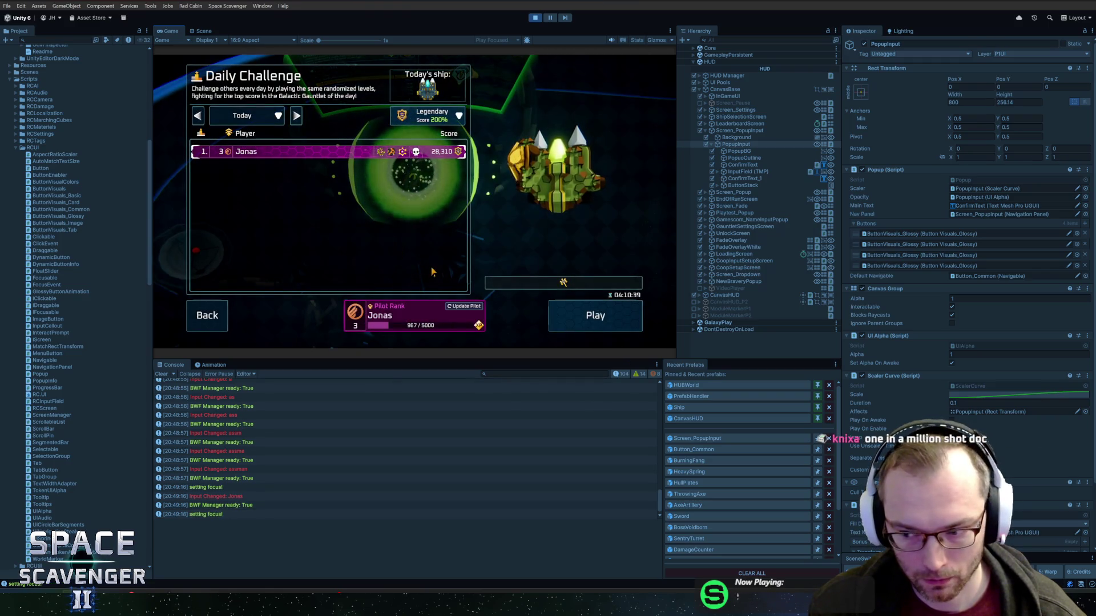
pyautogui.click(464, 309)
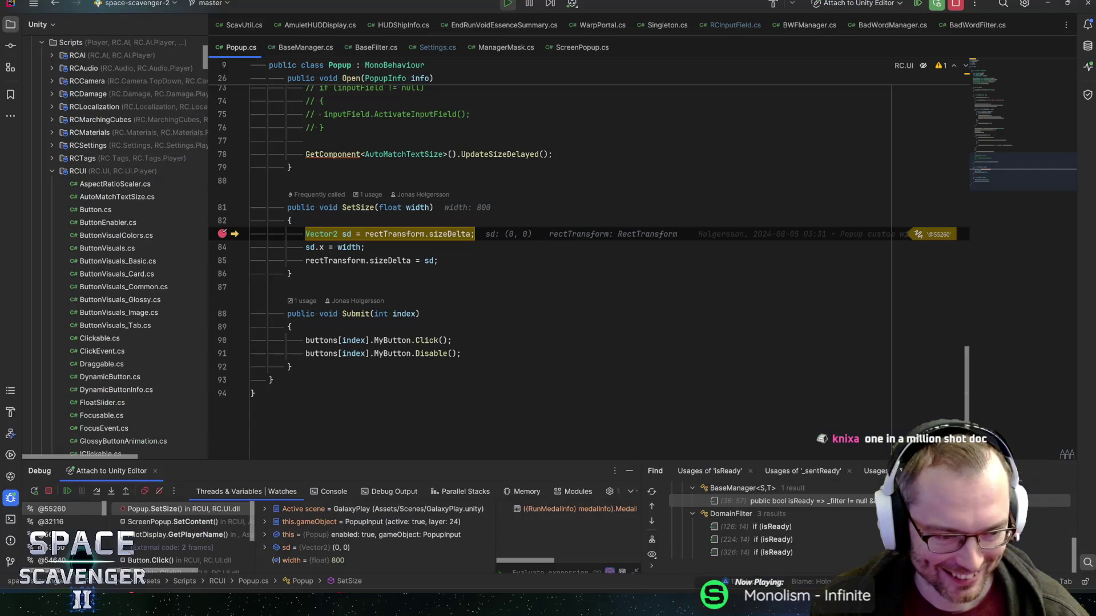
# Step: Highlight sizeDelta usages, resume, then cancel and reopen the user-name popup to re-hit the breakpoint
pyautogui.moveTo(450, 235)
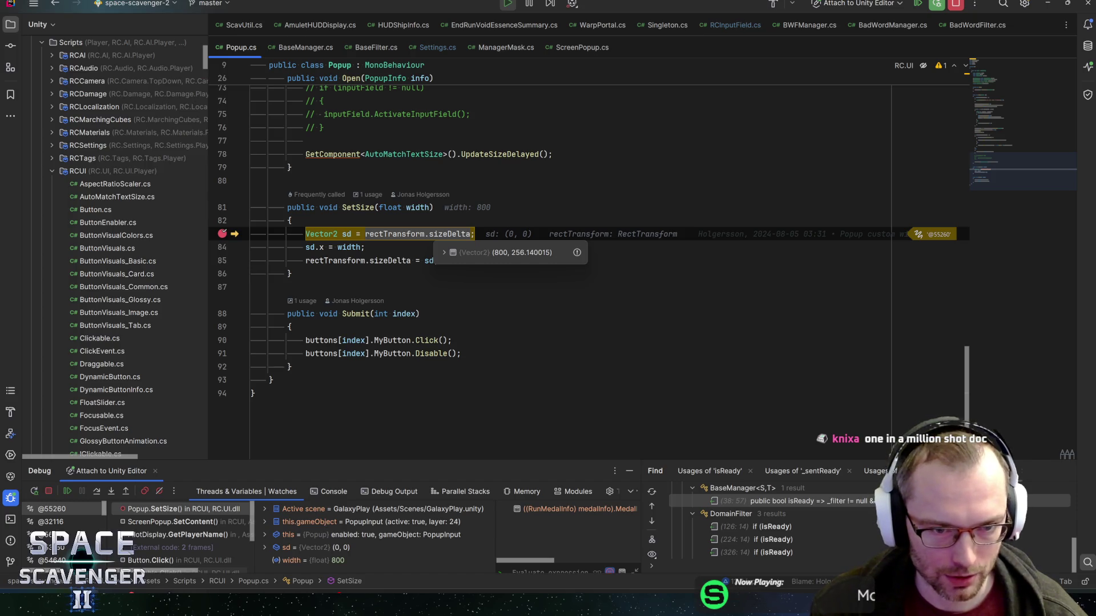
pyautogui.click(432, 234)
pyautogui.press('F5')
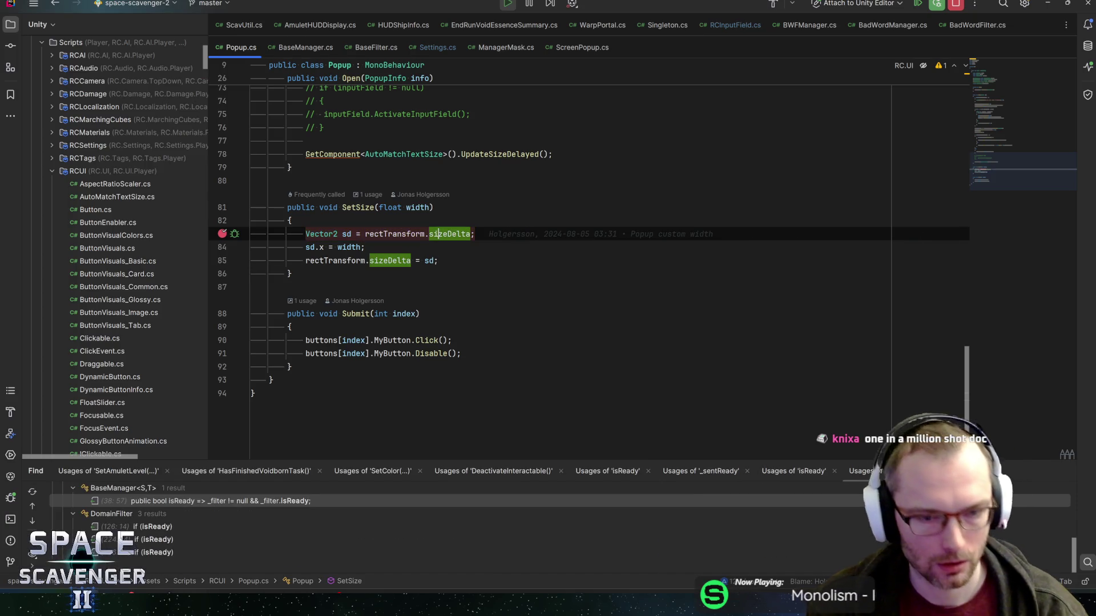
pyautogui.hotkey('alt', 'Tab')
pyautogui.click(741, 140)
pyautogui.click(744, 145)
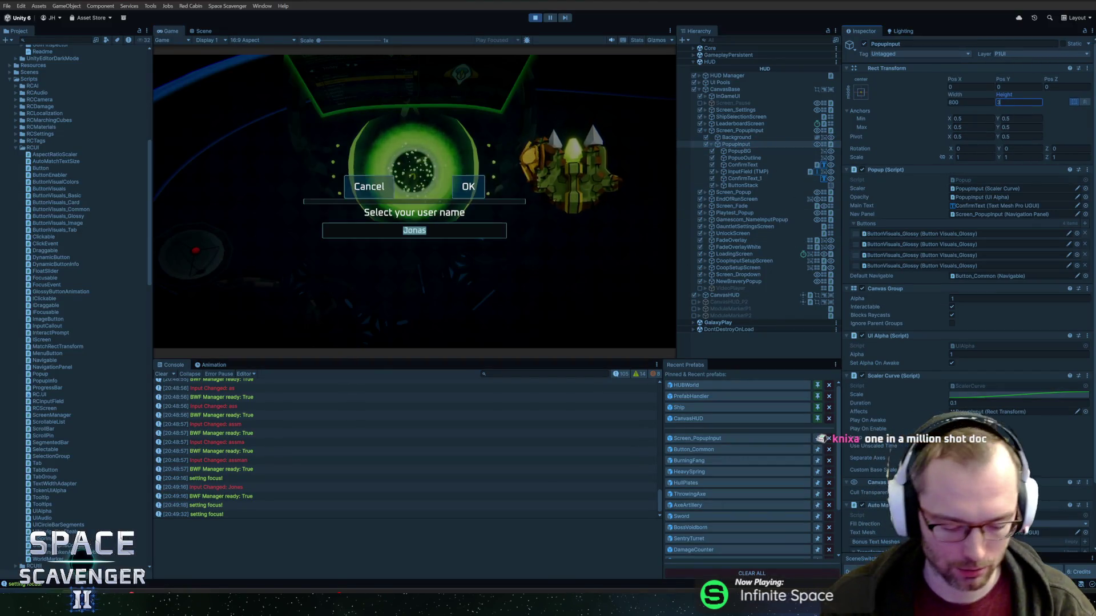
pyautogui.click(372, 229)
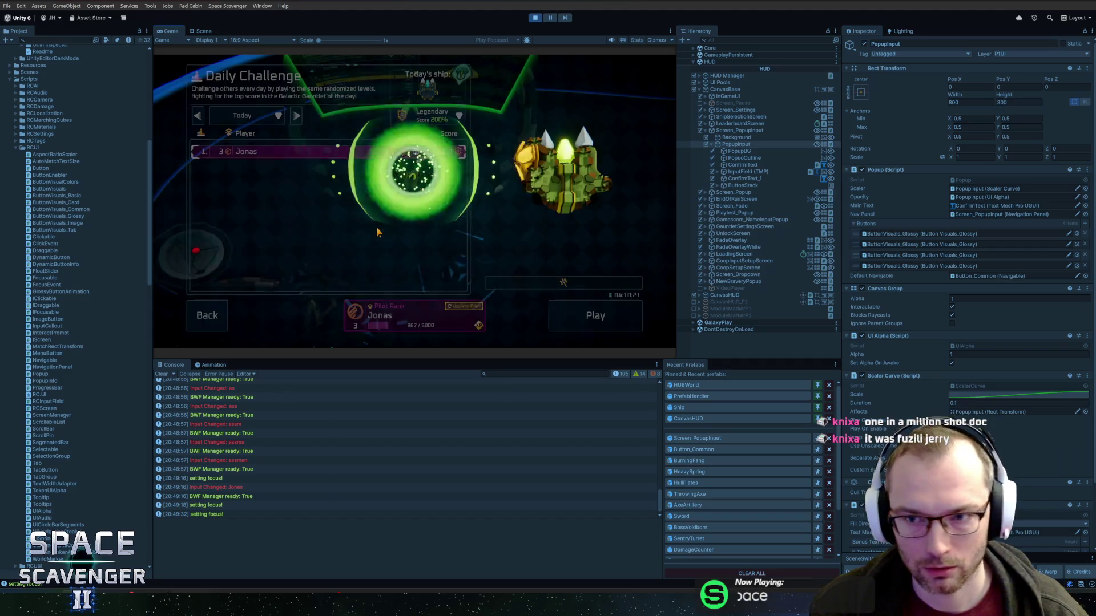
pyautogui.click(463, 306)
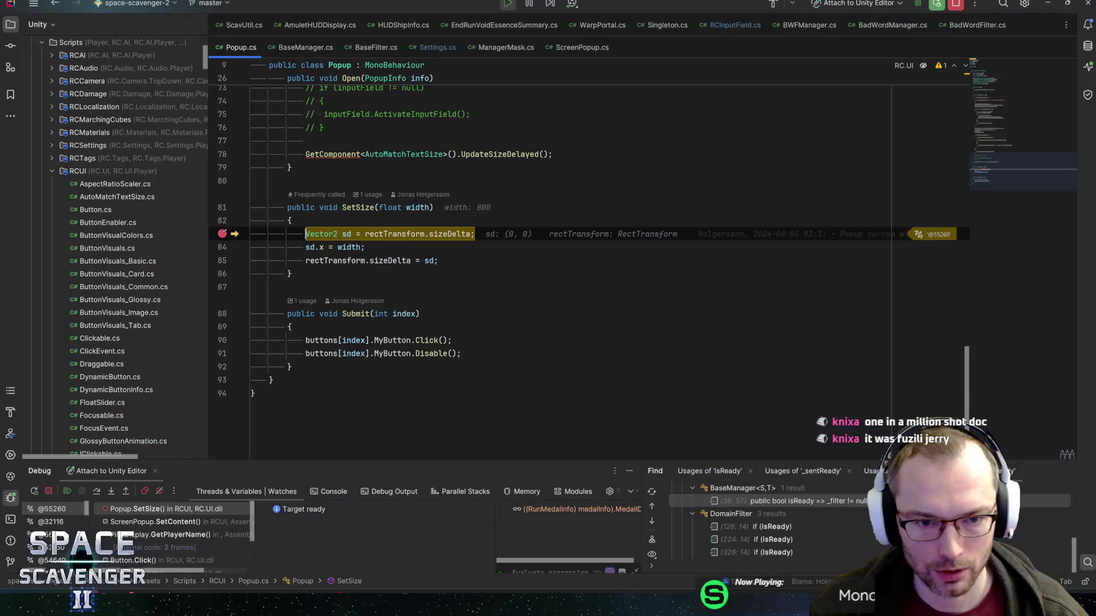
# Step: Step over the SetSize lines, leaving the size at 800 by 300, and step out through SetContent
pyautogui.moveTo(451, 234)
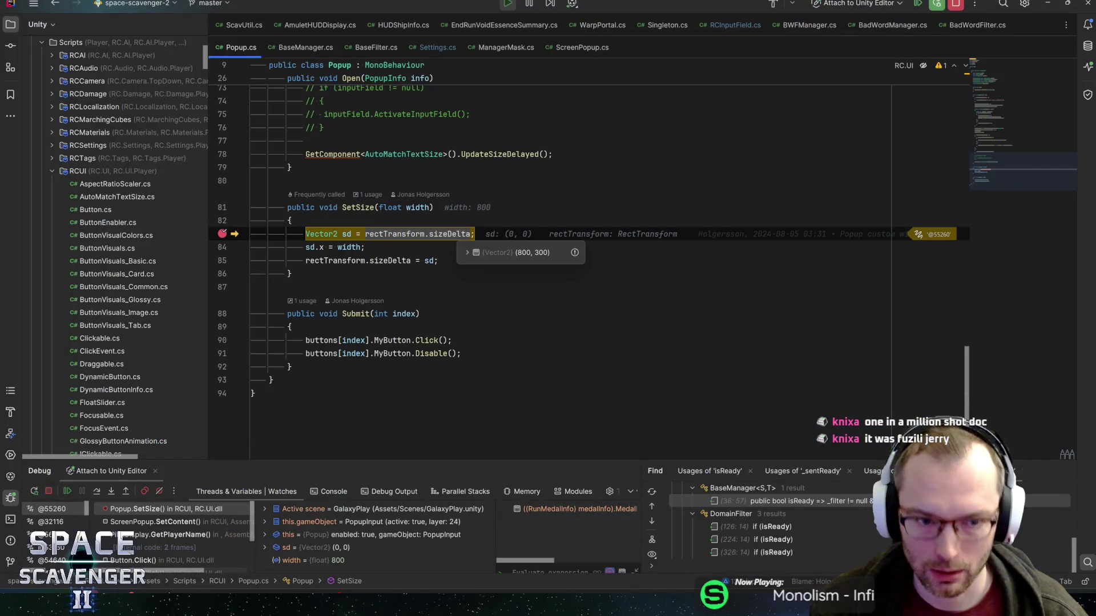
pyautogui.press('F10')
pyautogui.press('F10')
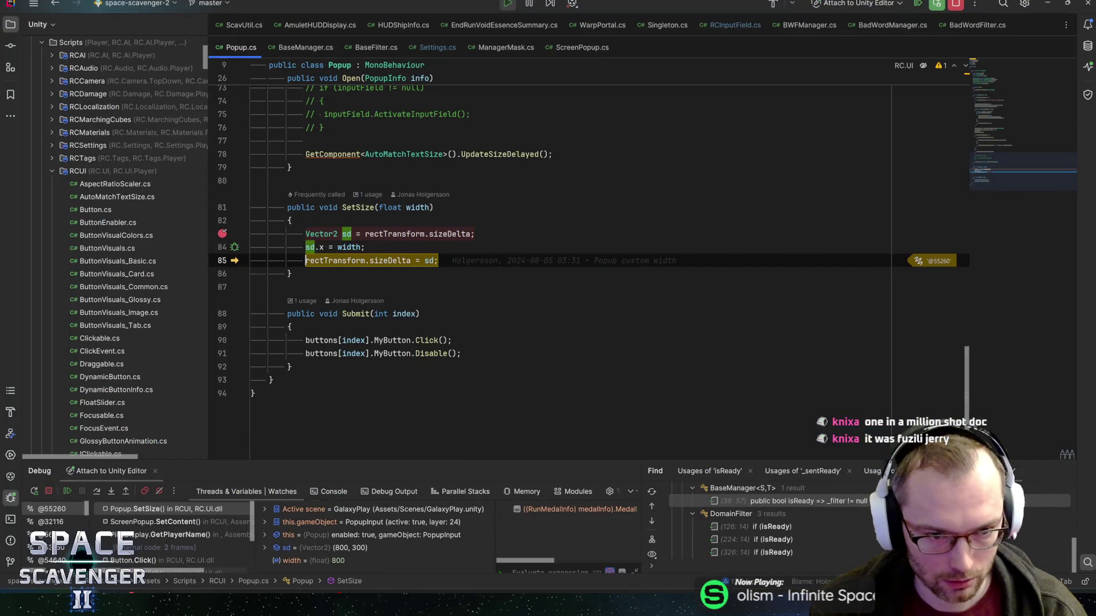
pyautogui.press('F10')
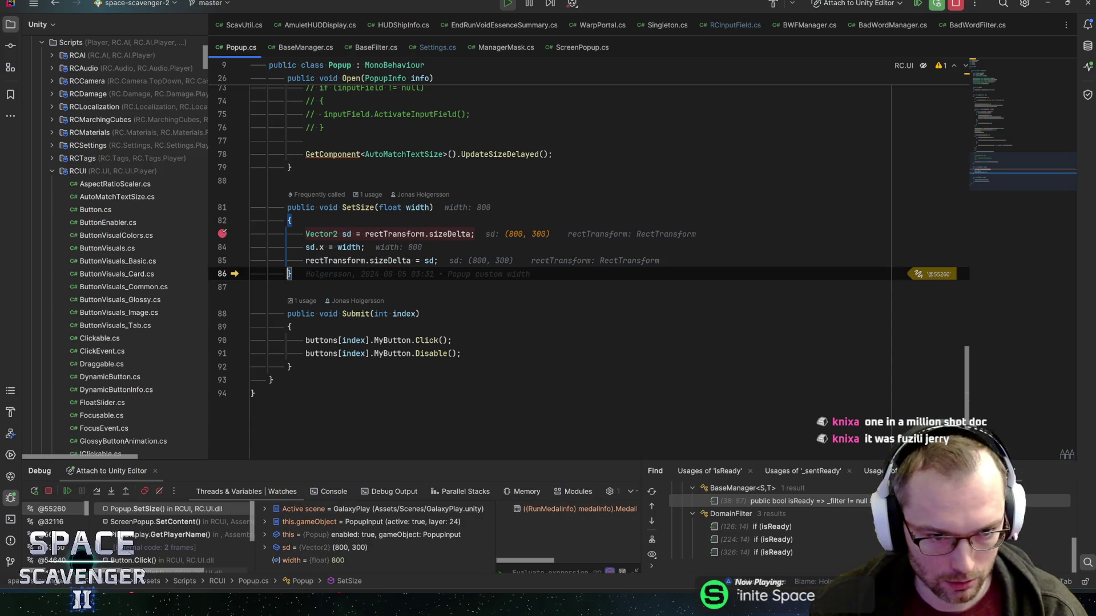
pyautogui.press('F10')
pyautogui.moveTo(316, 201)
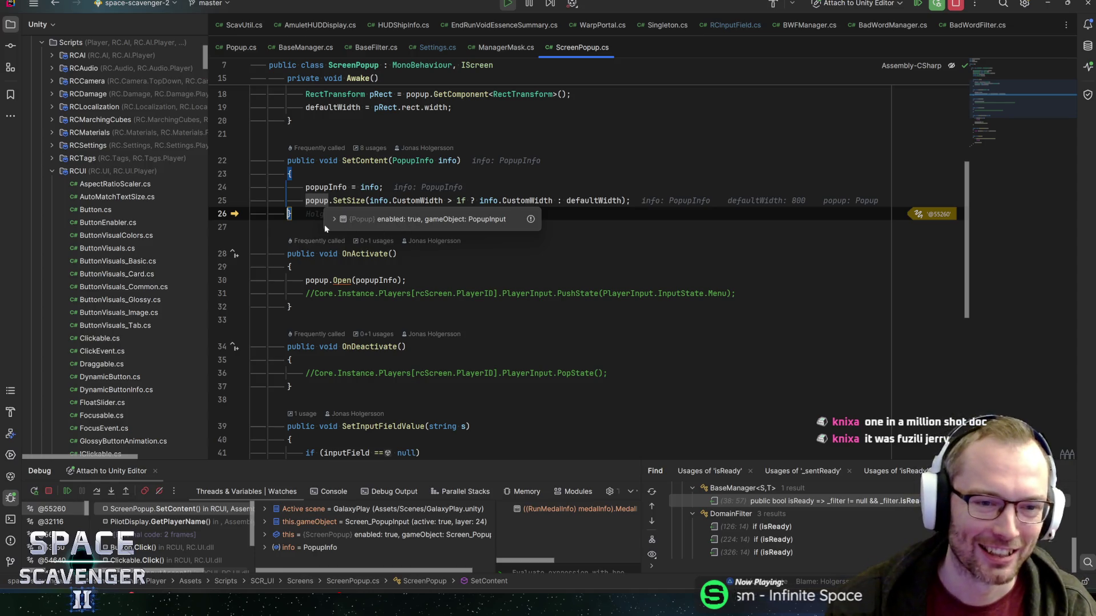
pyautogui.press('F10')
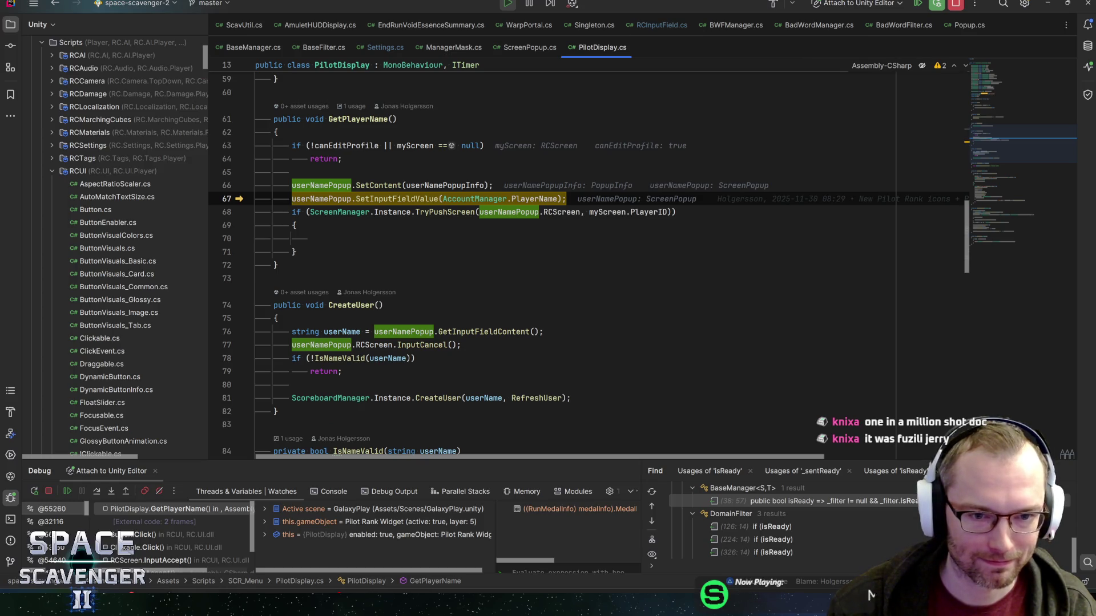
# Step: Step from GetPlayerName line 68 into TryPushScreen and its StartCoroutine call, then resume the game
pyautogui.press('F10')
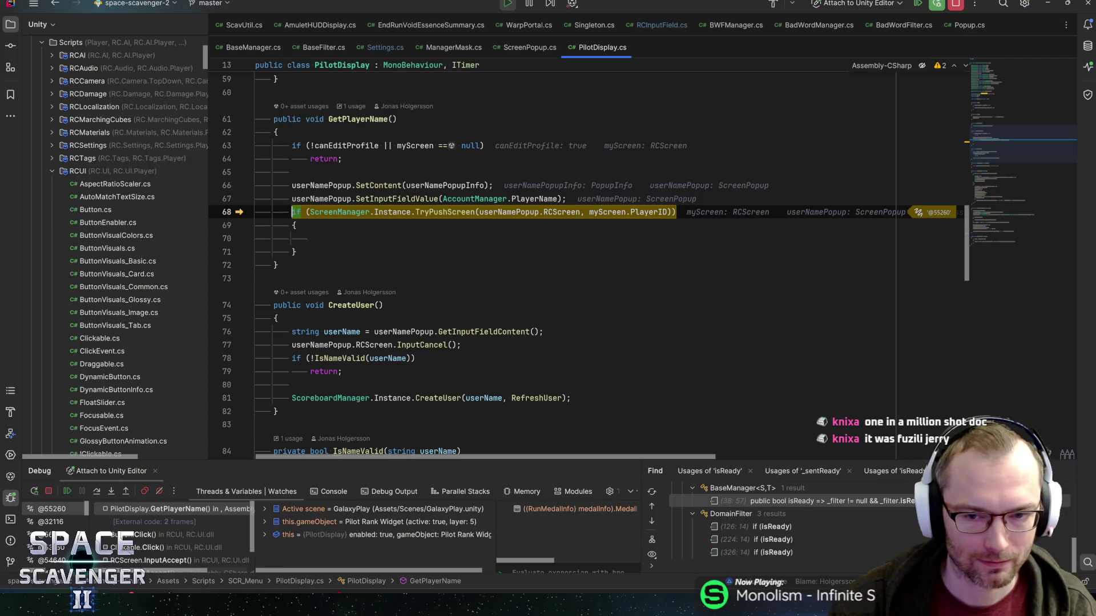
pyautogui.moveTo(560, 212)
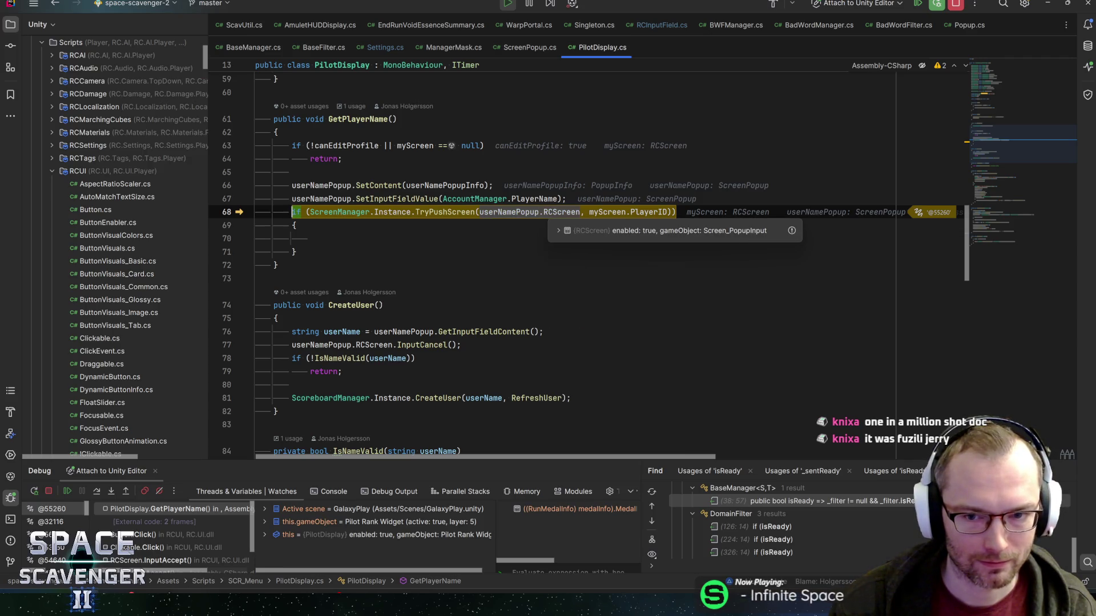
pyautogui.moveTo(445, 212)
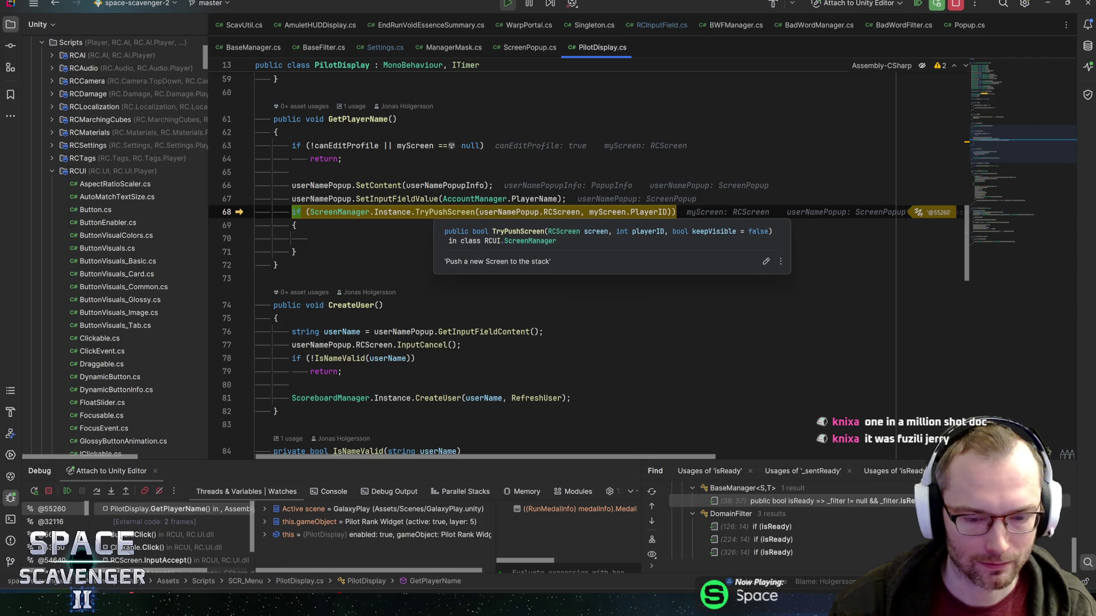
pyautogui.press('F7')
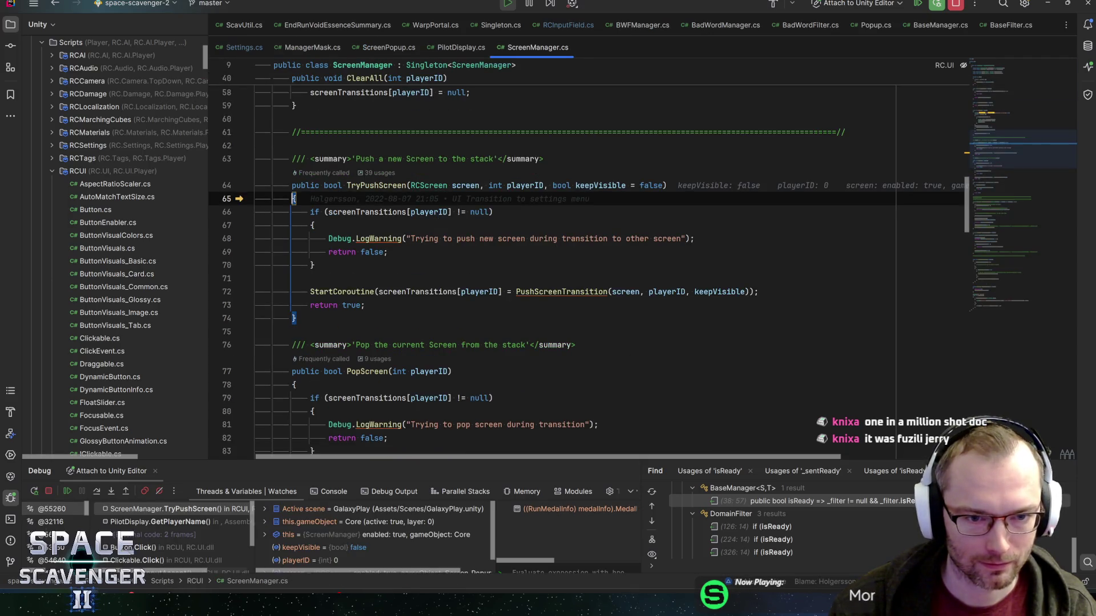
pyautogui.press('F8')
pyautogui.press('F8')
pyautogui.press('F7')
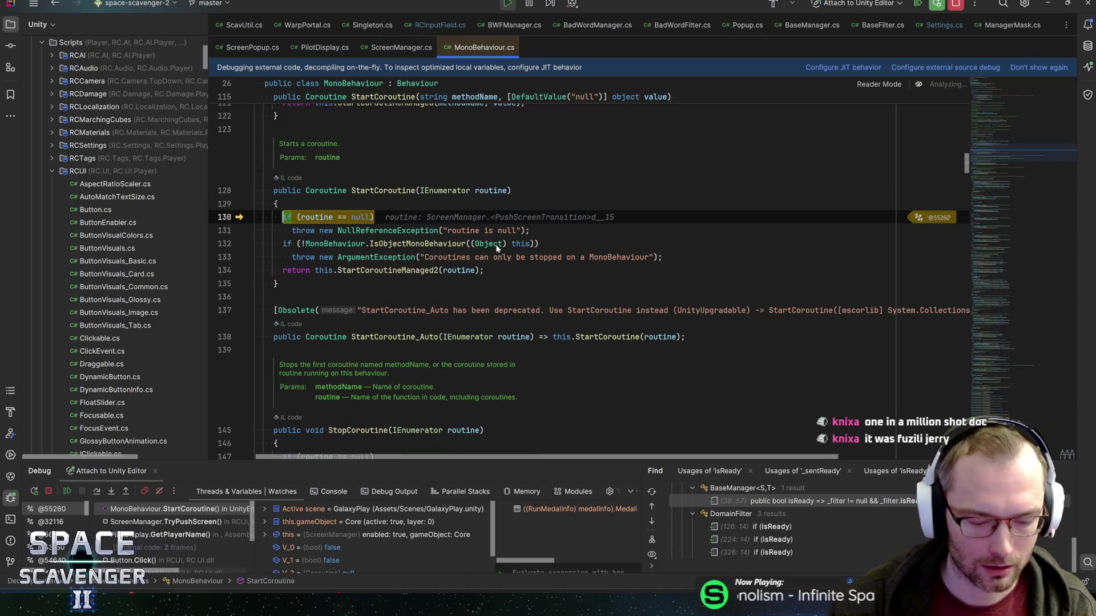
pyautogui.press('F9')
pyautogui.hotkey('alt', 'Tab')
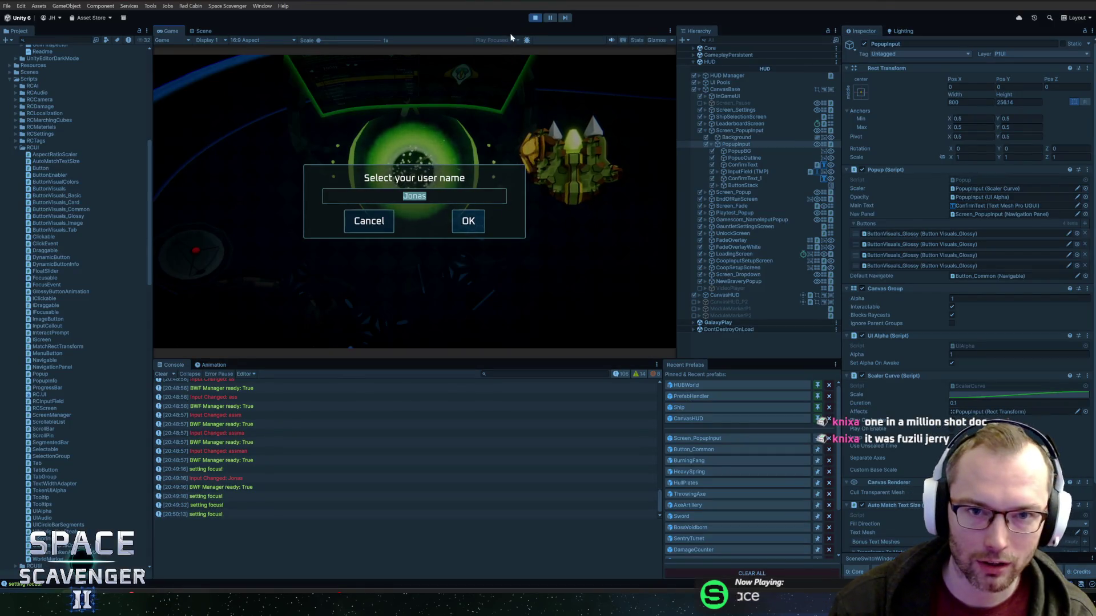
# Step: Stop play mode and select the Screen_PopupInput and PopupInput objects in the Hierarchy
pyautogui.click(535, 19)
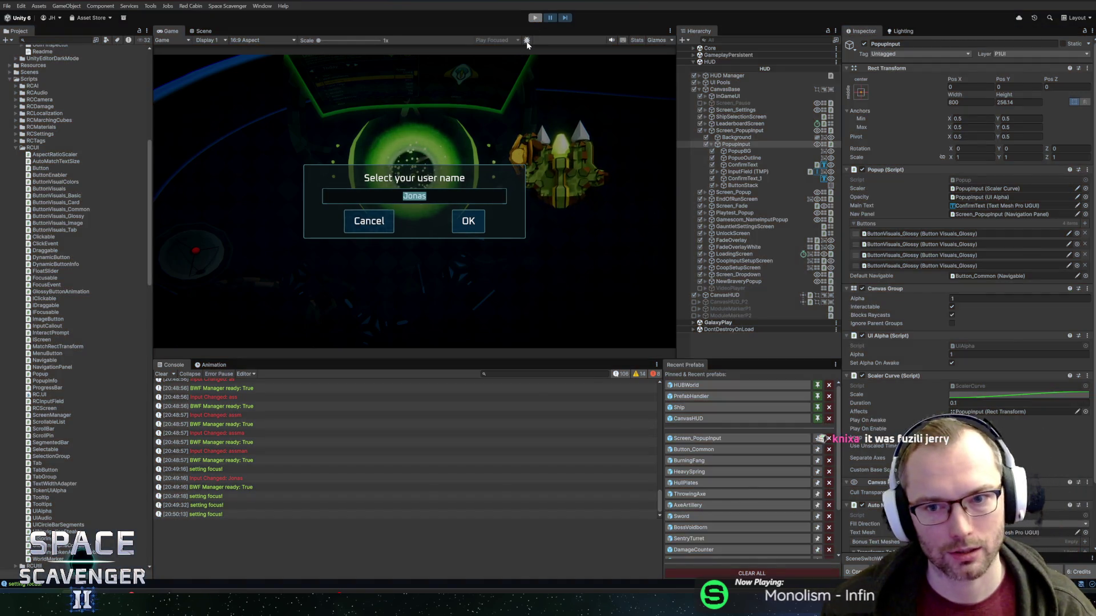
pyautogui.hotkey('alt', 'Tab')
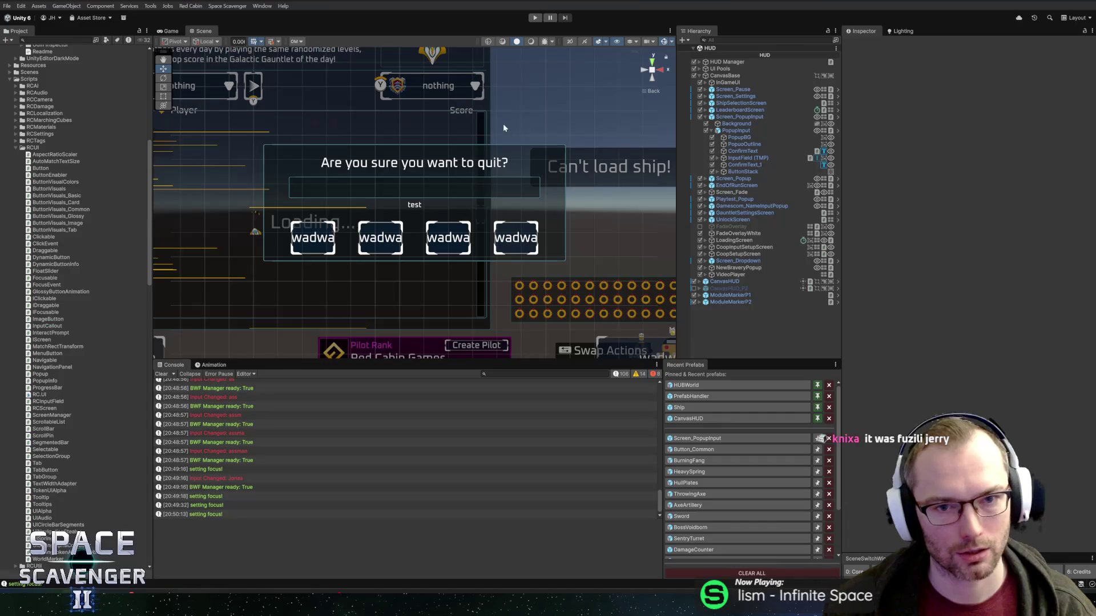
pyautogui.click(741, 130)
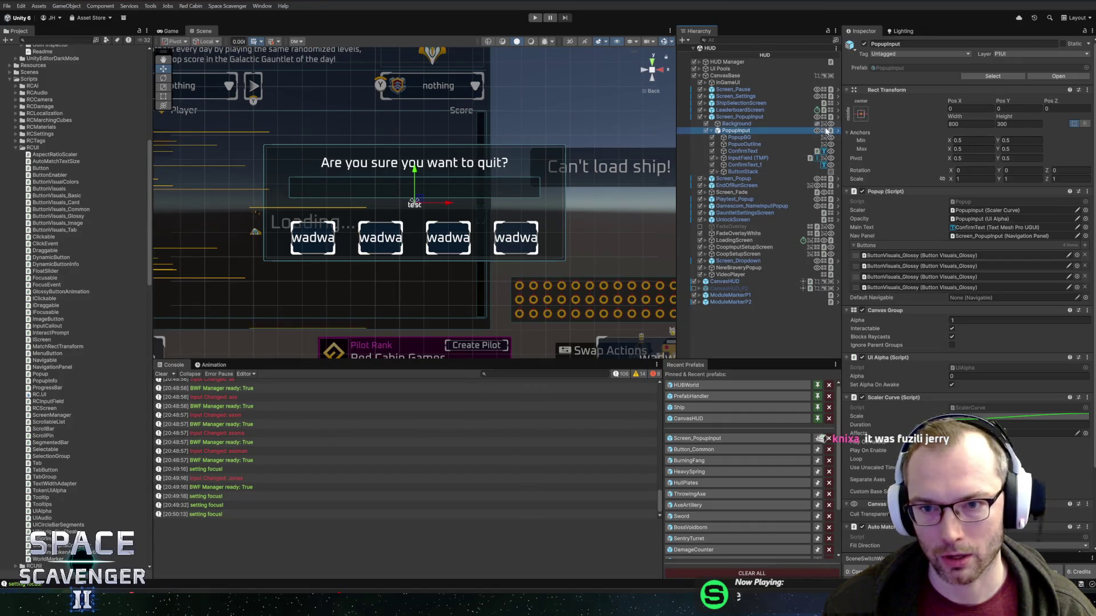
pyautogui.click(725, 117)
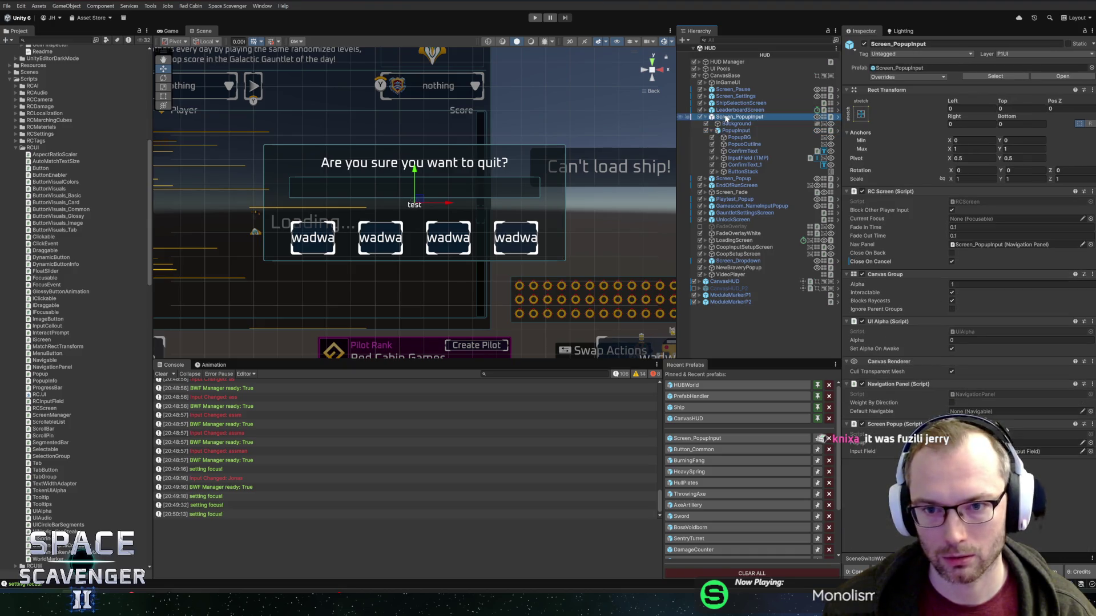
pyautogui.click(736, 131)
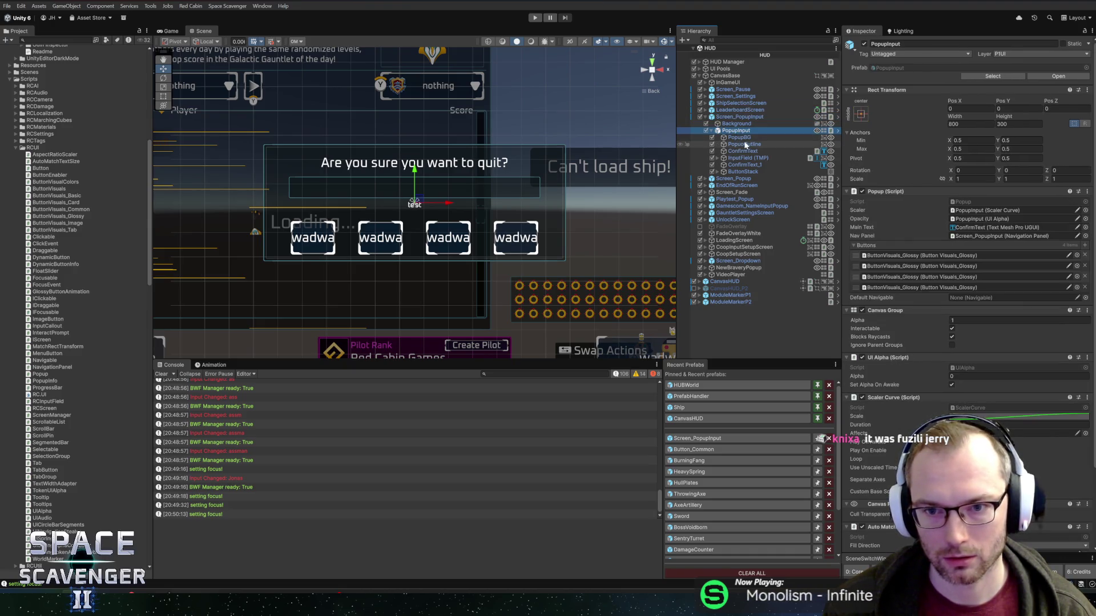
# Step: Inspect PopupBG, PopupOutline, ConfirmText, InputField (TMP), ConfirmText_1 and ButtonStack
pyautogui.click(743, 137)
pyautogui.click(745, 145)
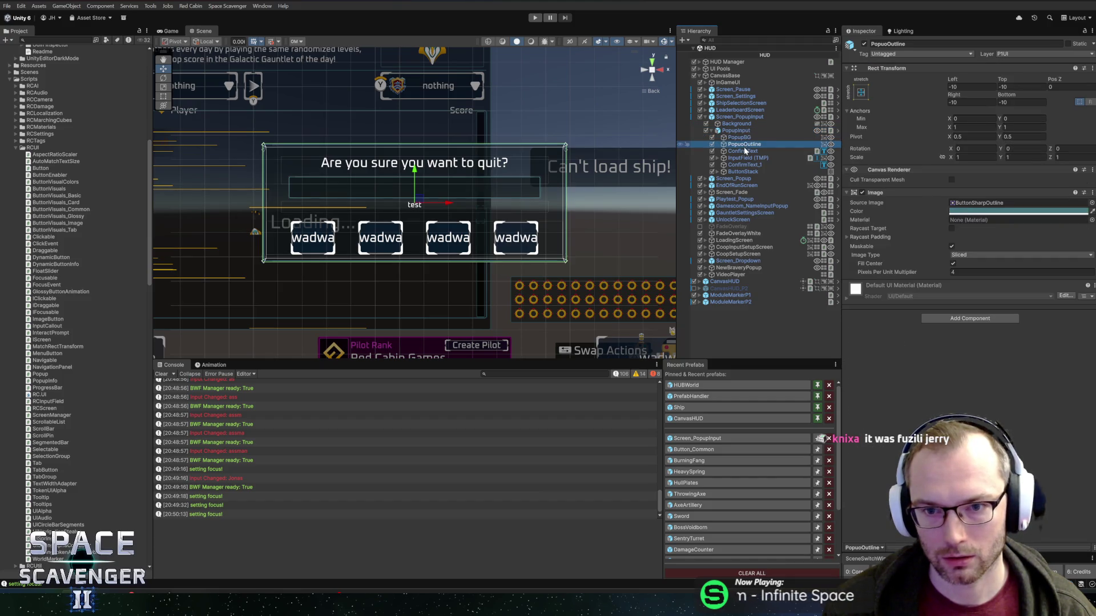
pyautogui.click(745, 152)
pyautogui.click(744, 158)
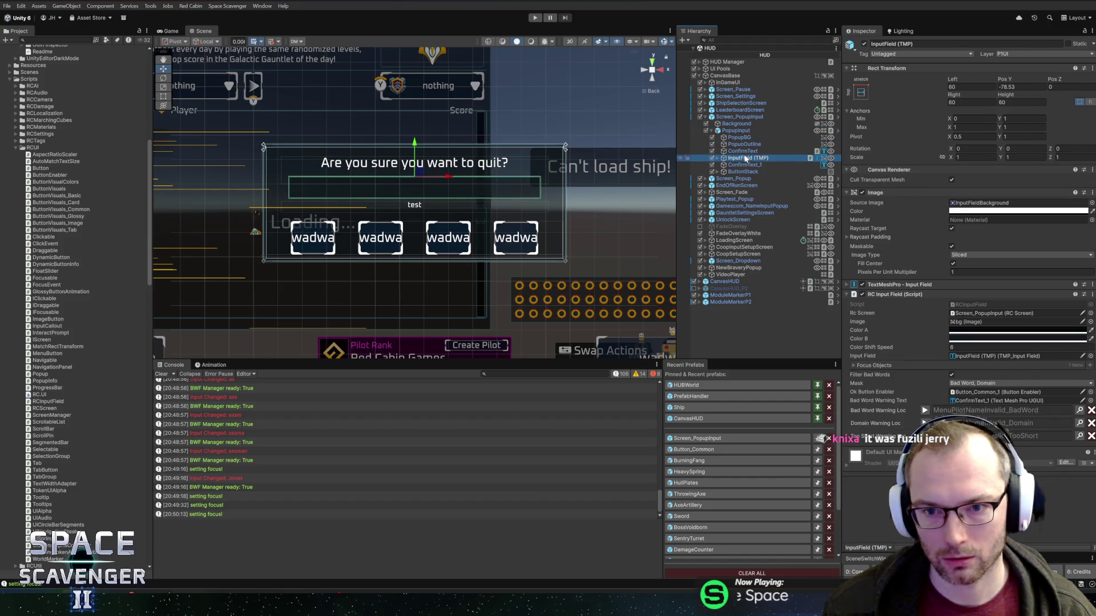
pyautogui.click(744, 165)
pyautogui.click(740, 171)
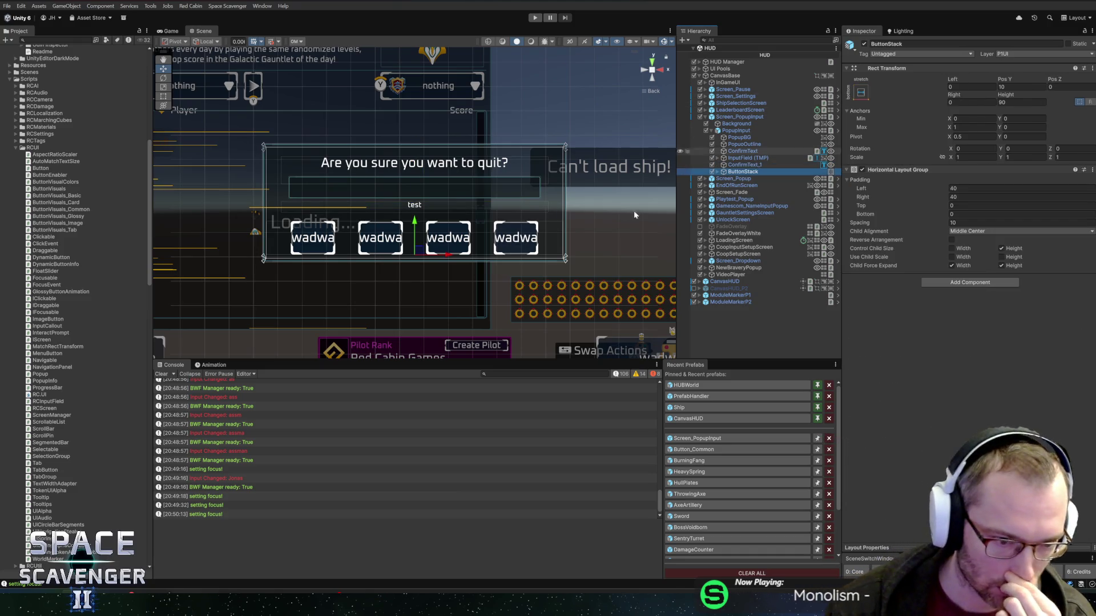
pyautogui.hotkey('alt', 'Tab')
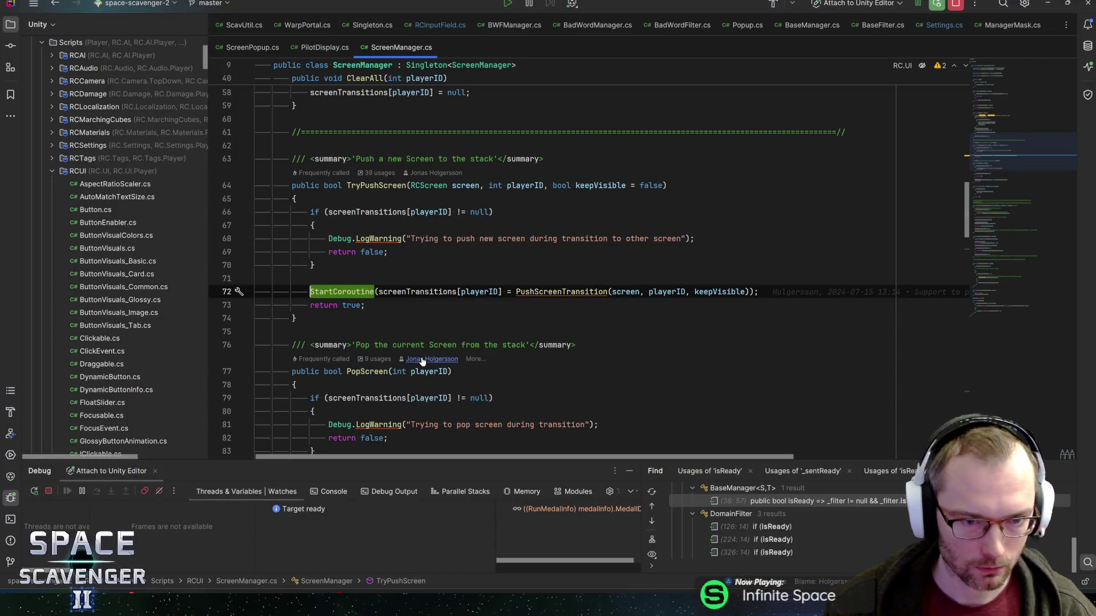
# Step: Jump to the PushScreenTransition definition, then open the Popup class via a 'popu' class search
pyautogui.hotkey('ctrl', 'b')
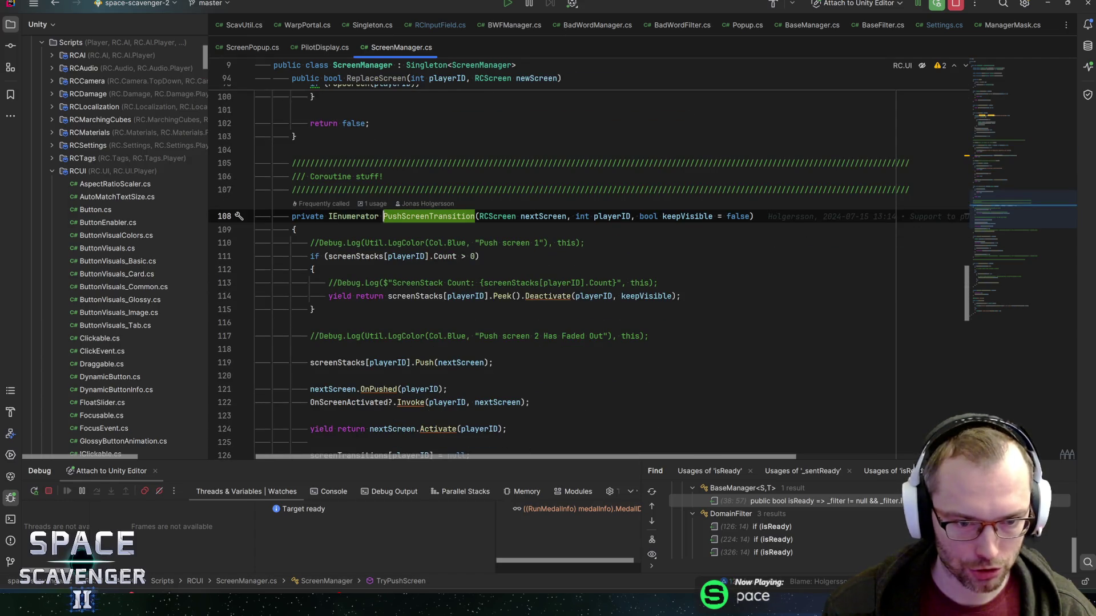
pyautogui.click(377, 389)
pyautogui.hotkey('ctrl', 'n')
pyautogui.write('popu')
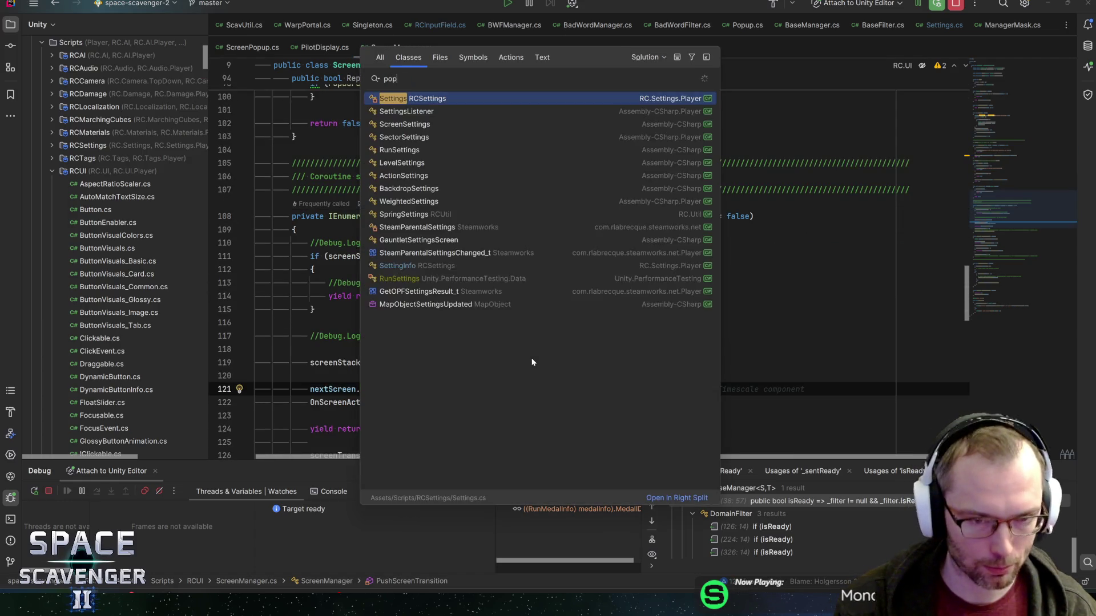
pyautogui.press('Return')
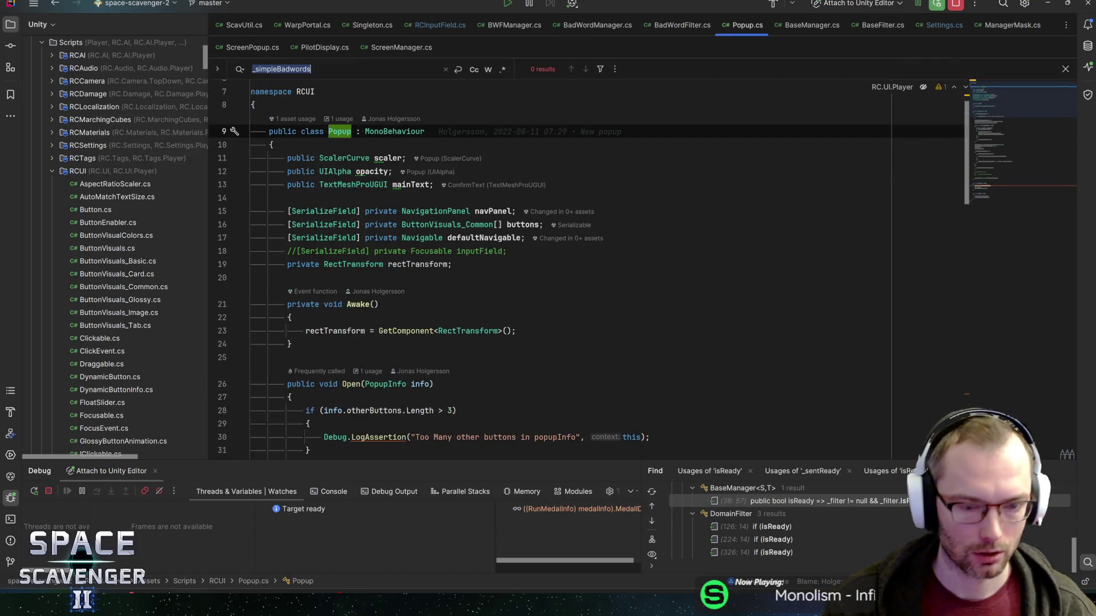
# Step: Dismiss the stray 'pusheh' search and scroll Popup.cs down to the Open method
pyautogui.write('pusheh')
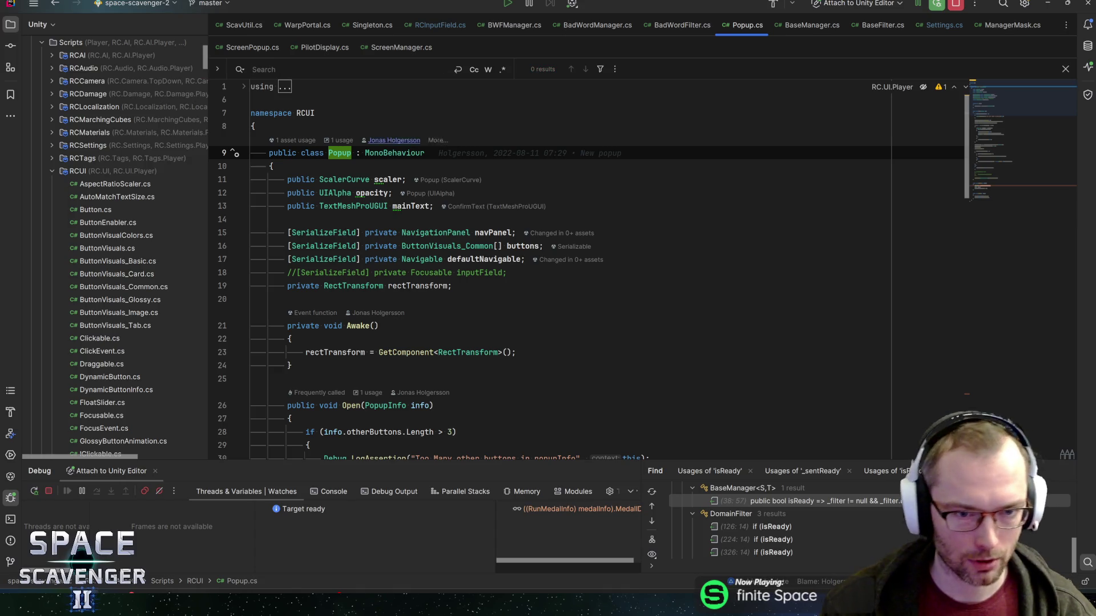
pyautogui.click(251, 299)
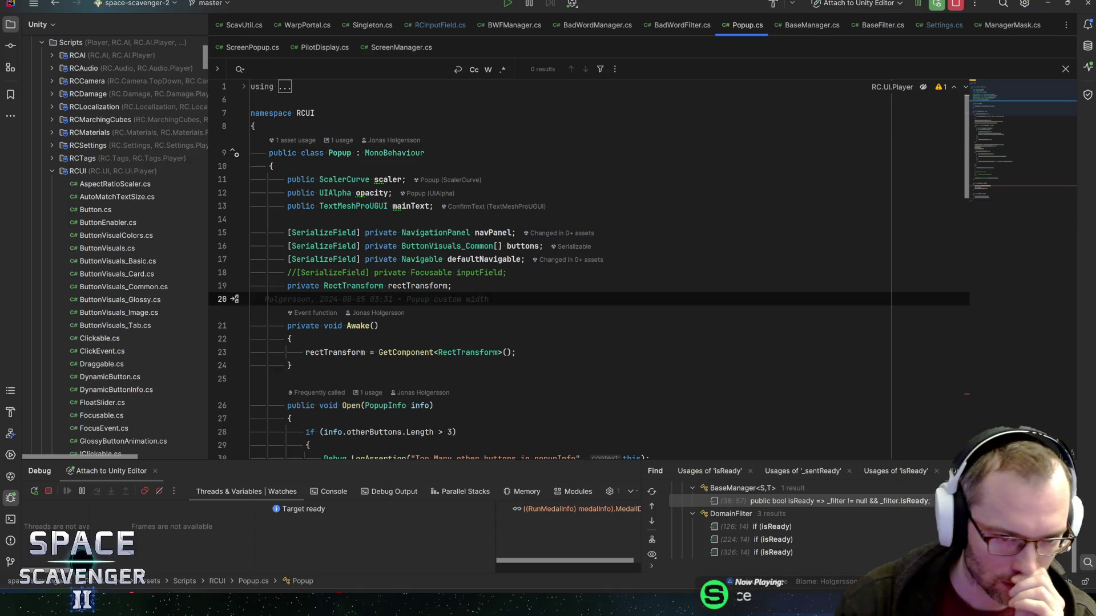
pyautogui.scroll(-6, 548, 269)
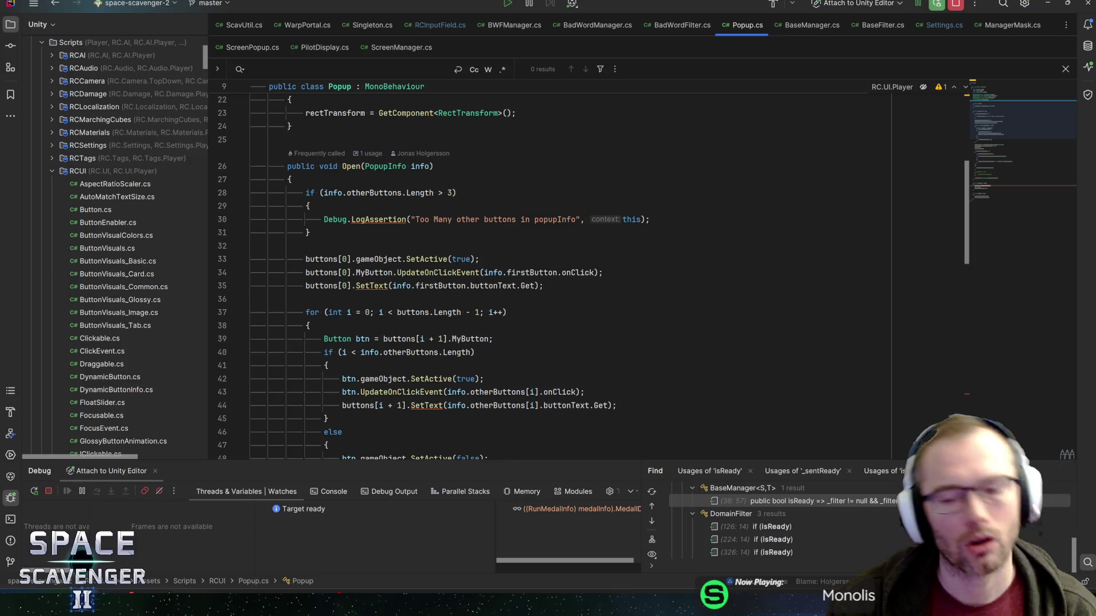
pyautogui.hotkey('alt', 'Tab')
pyautogui.click(739, 130)
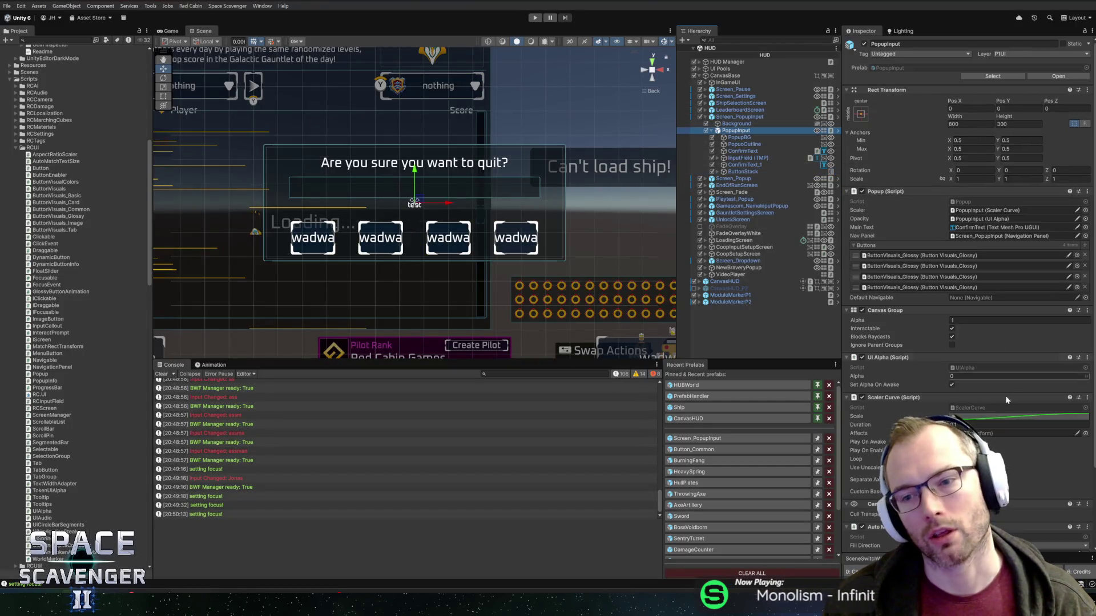
# Step: Set PopupInput's Auto Match Text Size Margins Y to 260, apply it to the prefab, and enter Play mode
pyautogui.scroll(-3, 912, 359)
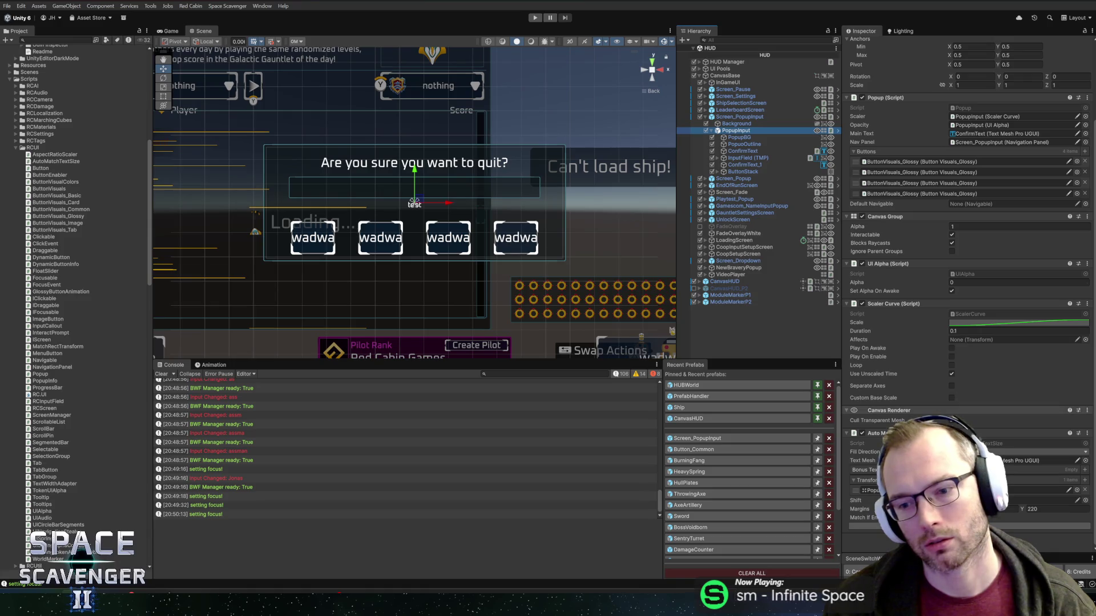
pyautogui.click(1044, 509)
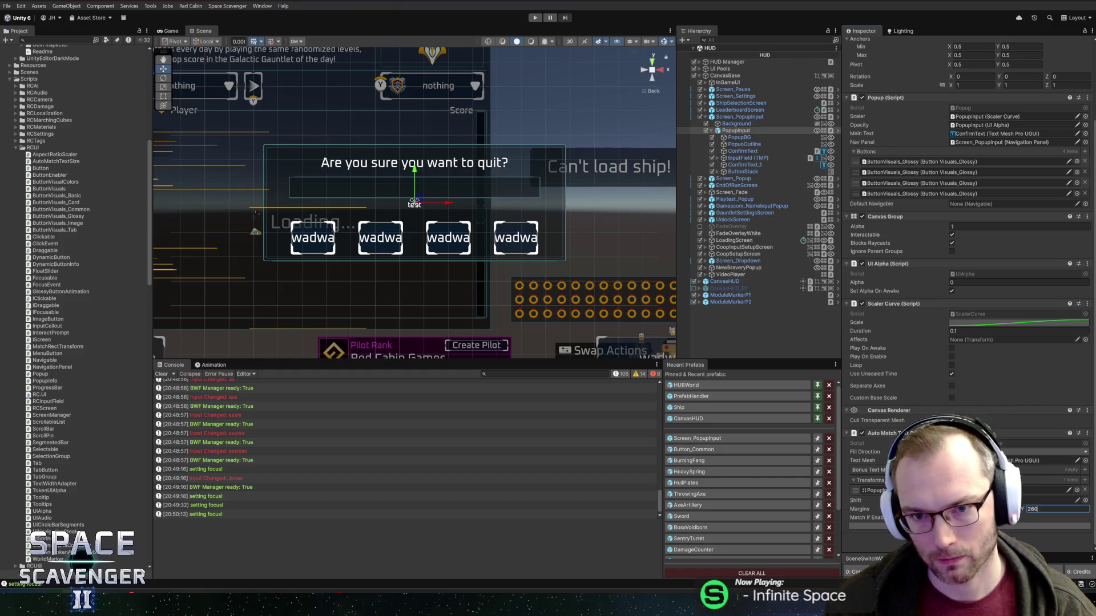
pyautogui.rightClick(1023, 510)
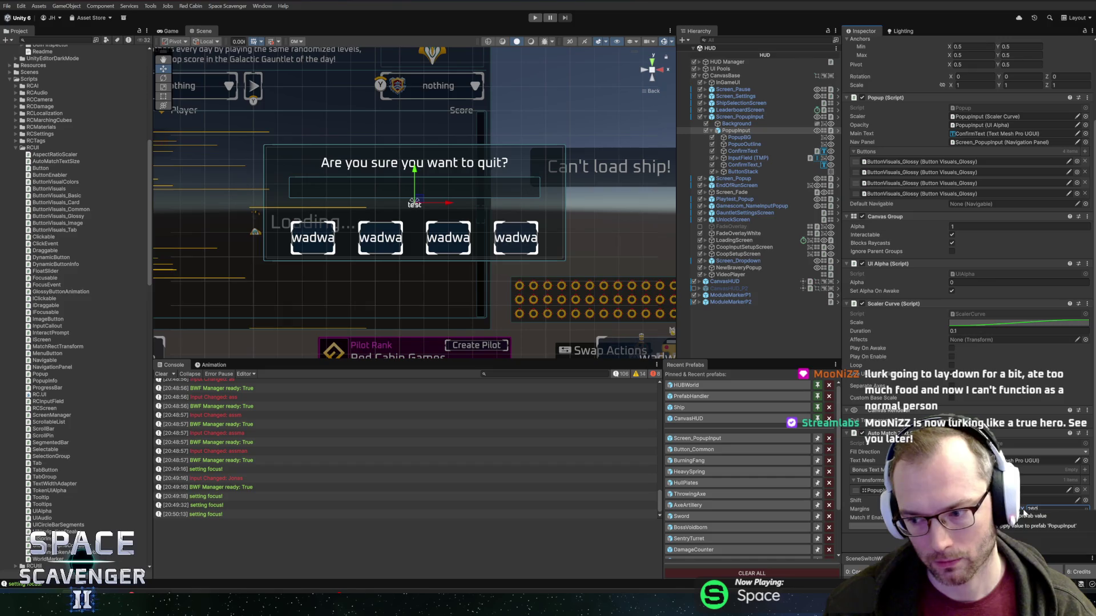
pyautogui.click(1027, 528)
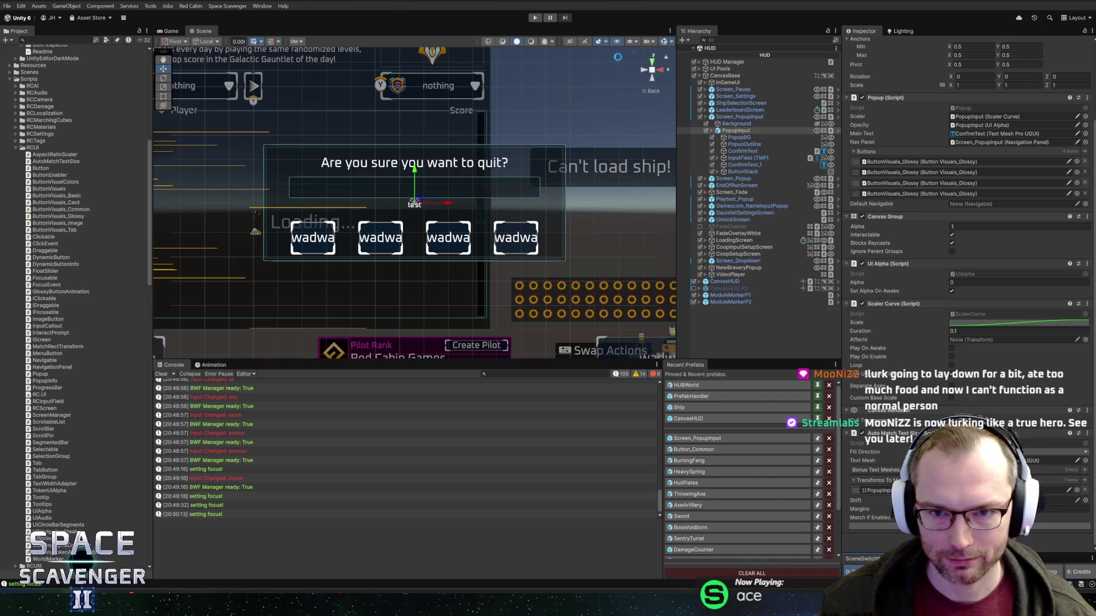
pyautogui.click(535, 17)
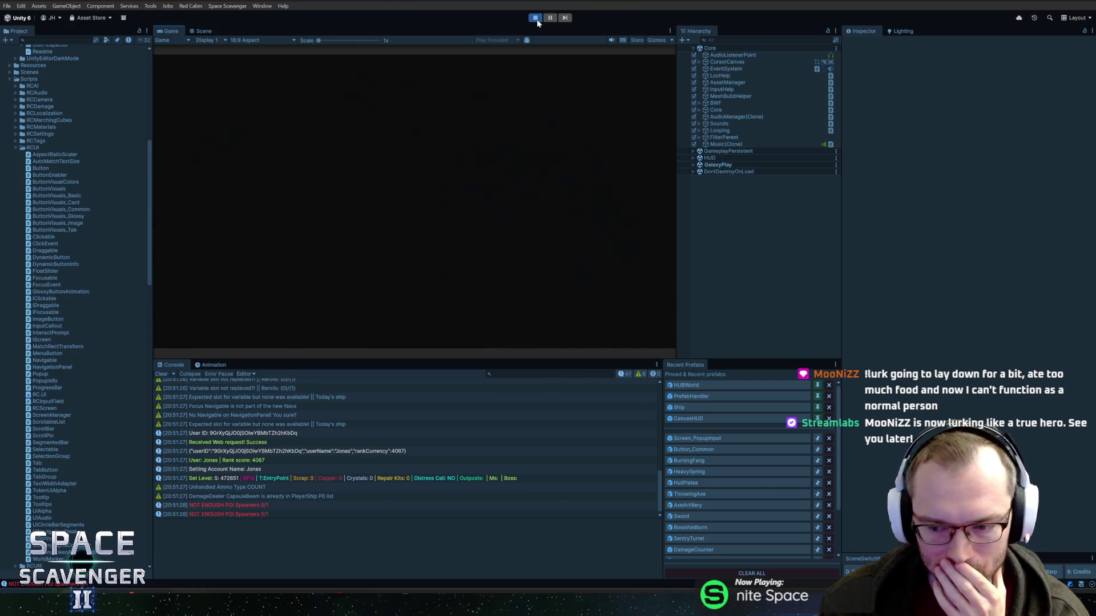
# Step: In the maximized Game view, fly to the Daily Challenge portal, request a pilot name update, and resume past the breakpoint
pyautogui.doubleClick(171, 32)
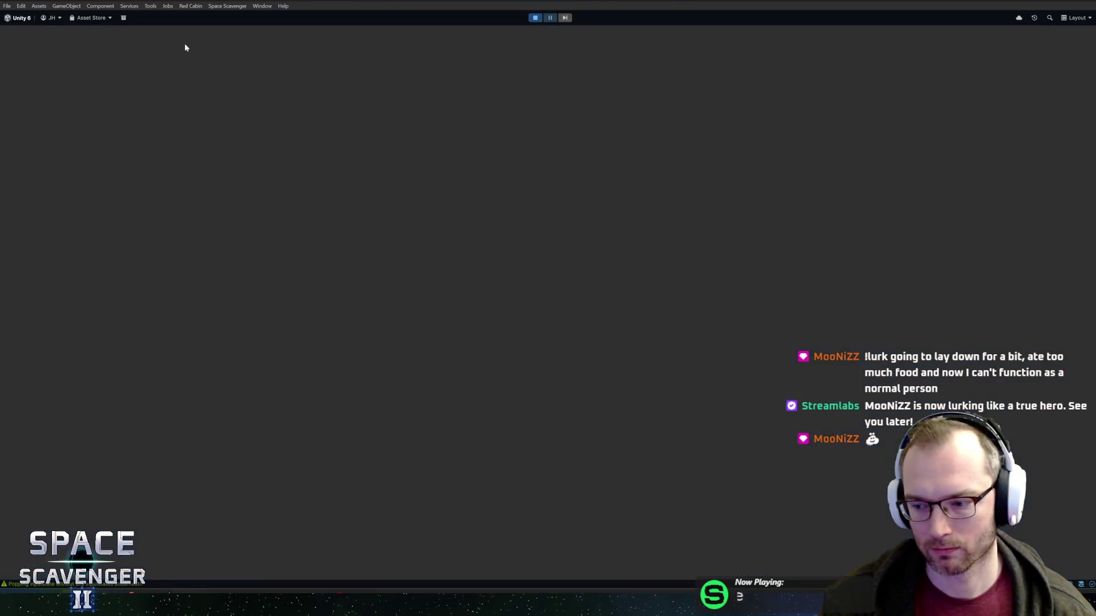
pyautogui.press('w')
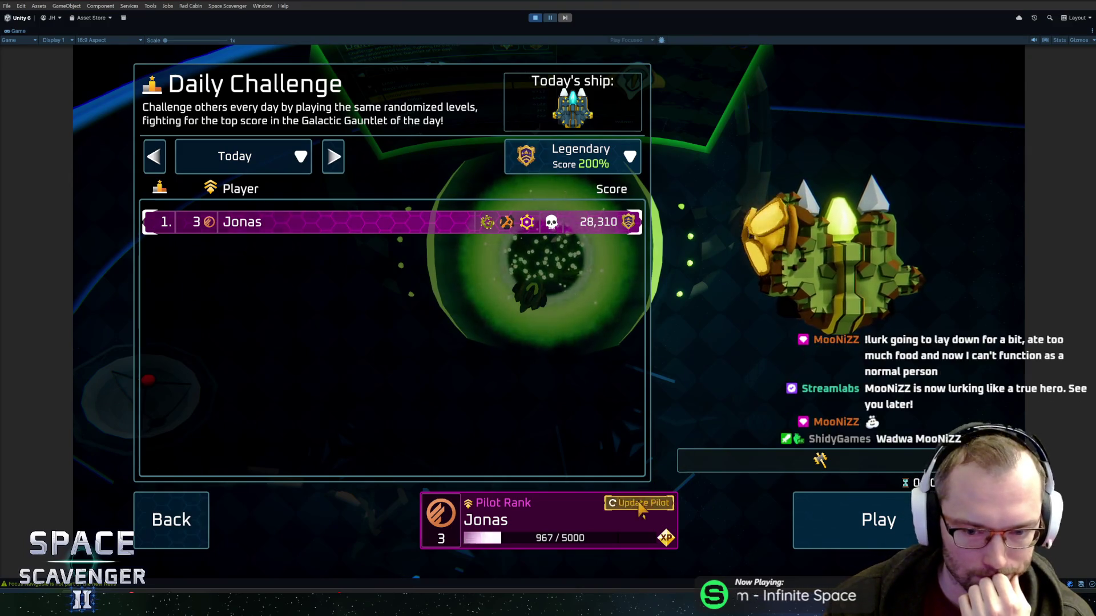
pyautogui.click(627, 503)
pyautogui.moveTo(399, 254)
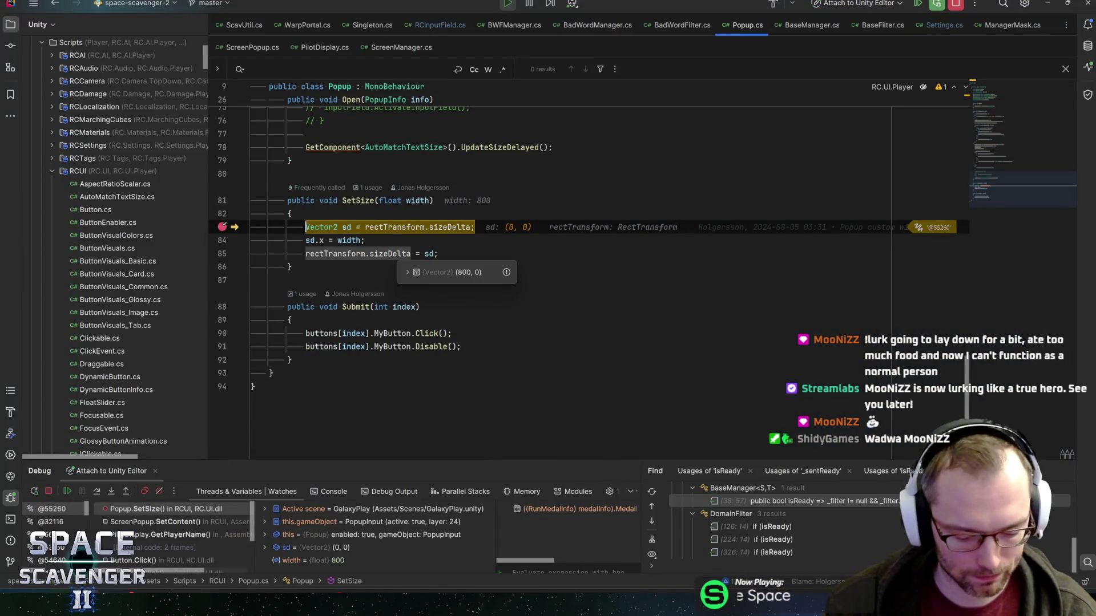
pyautogui.press('F9')
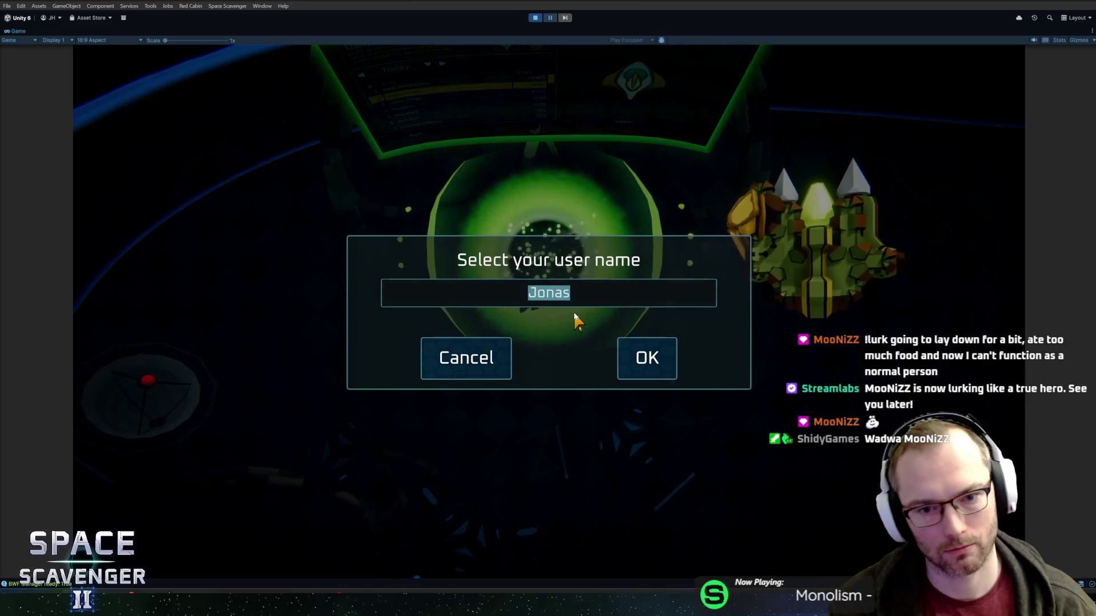
# Step: Try the test names jjj, ABC, wadwa and a two-letter trim, checking the validation warnings
pyautogui.write('jjj')
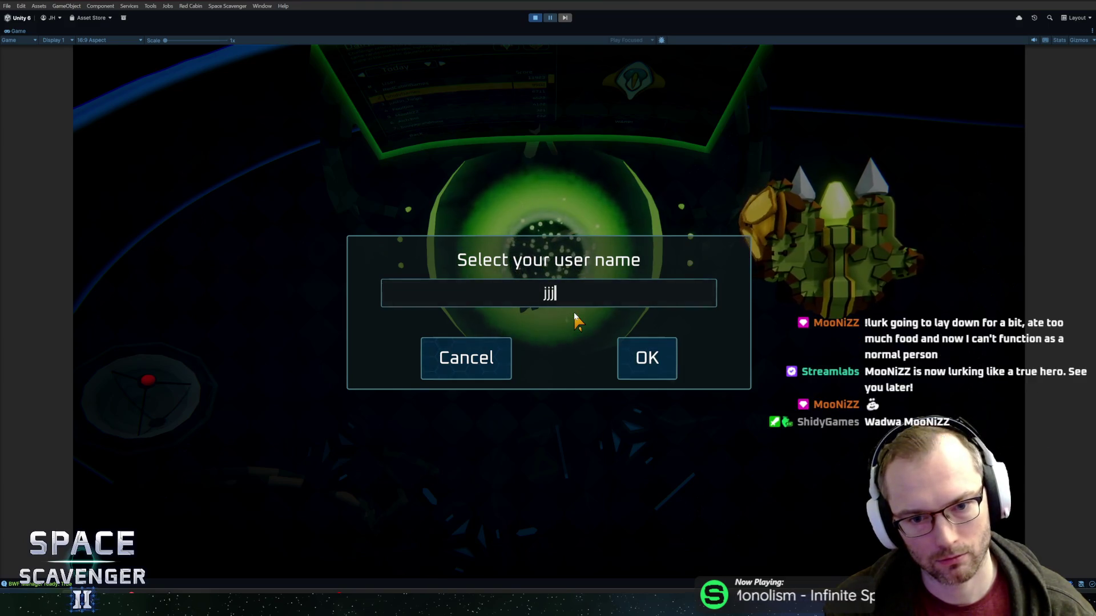
pyautogui.press('BackSpace')
pyautogui.press('BackSpace')
pyautogui.press('BackSpace')
pyautogui.write('ABC')
pyautogui.press('BackSpace')
pyautogui.press('BackSpace')
pyautogui.press('BackSpace')
pyautogui.write('wad')
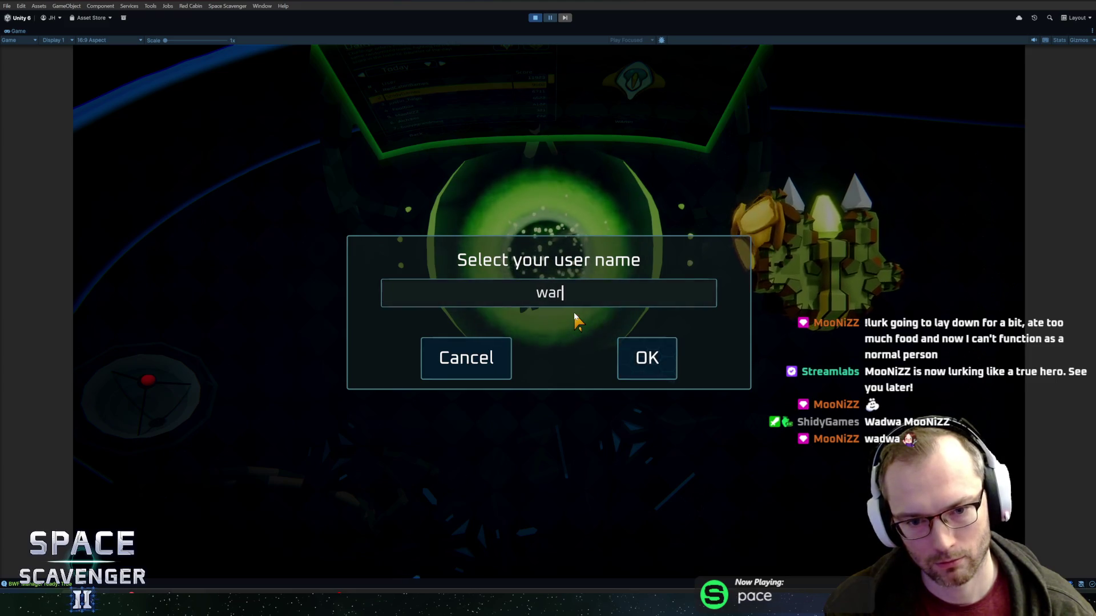
pyautogui.write('wa')
pyautogui.press('BackSpace')
pyautogui.press('BackSpace')
pyautogui.press('BackSpace')
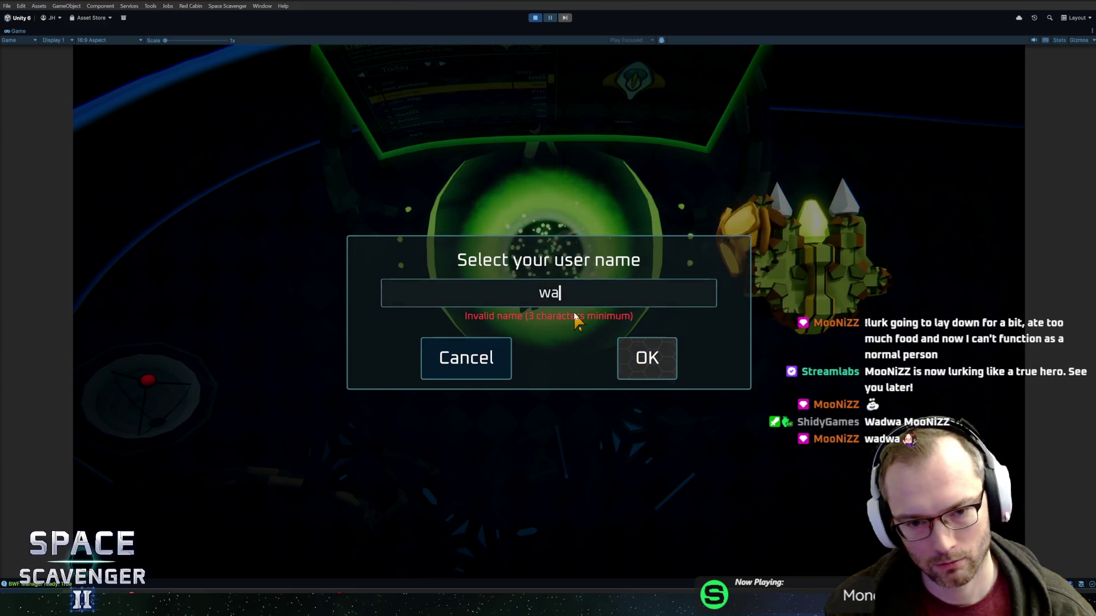
pyautogui.write('r')
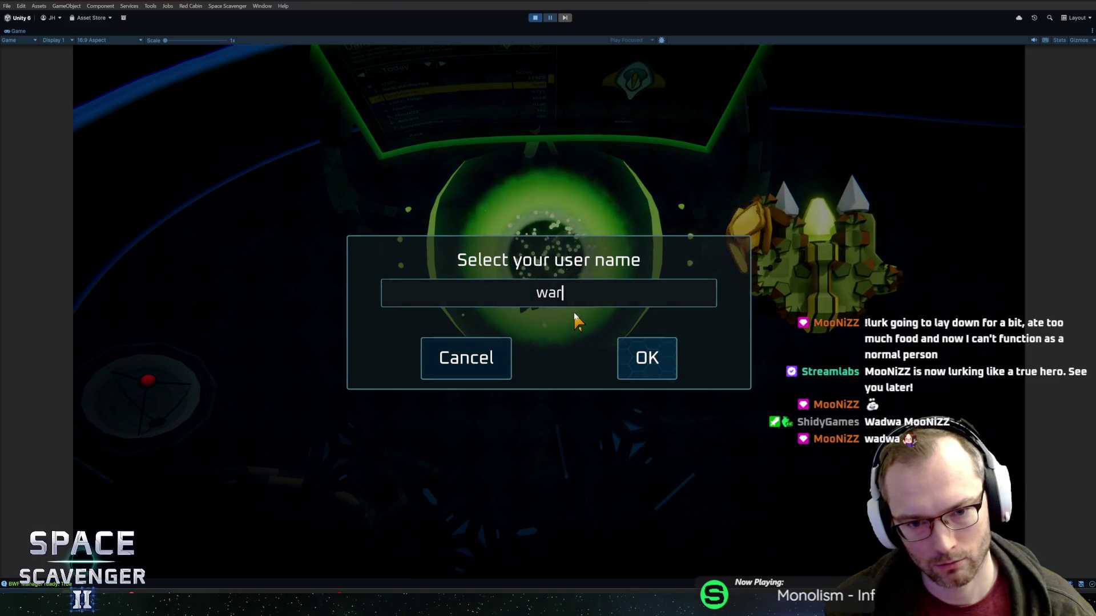
pyautogui.write('lo')
pyautogui.press('BackSpace')
pyautogui.press('BackSpace')
pyautogui.press('BackSpace')
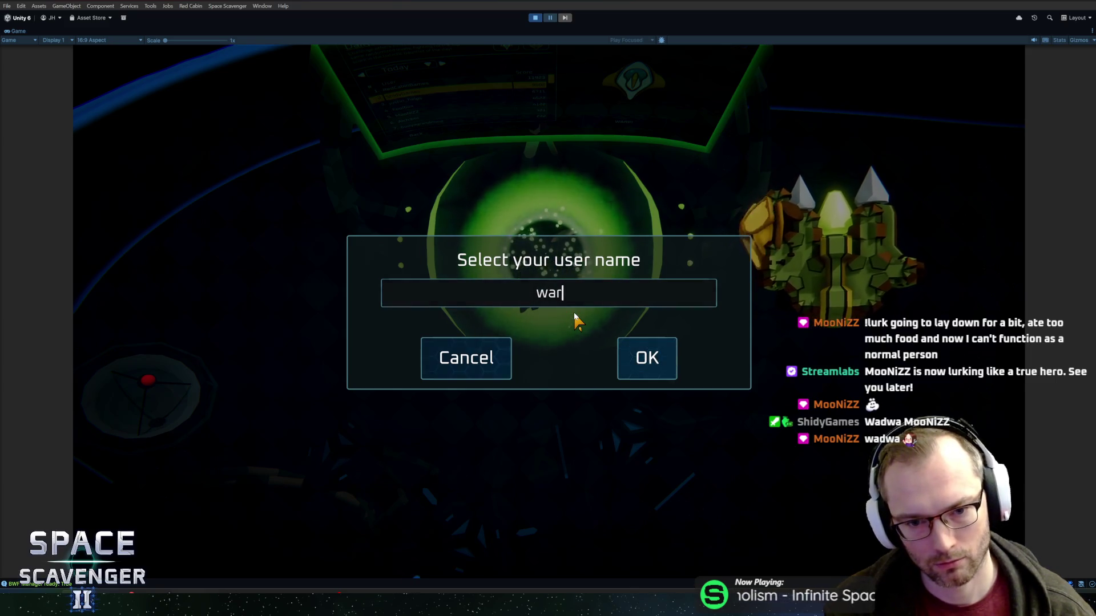
# Step: Test mario, Mario and Lui against the 3-character minimum, then begin typing 'sca'
pyautogui.write('mario')
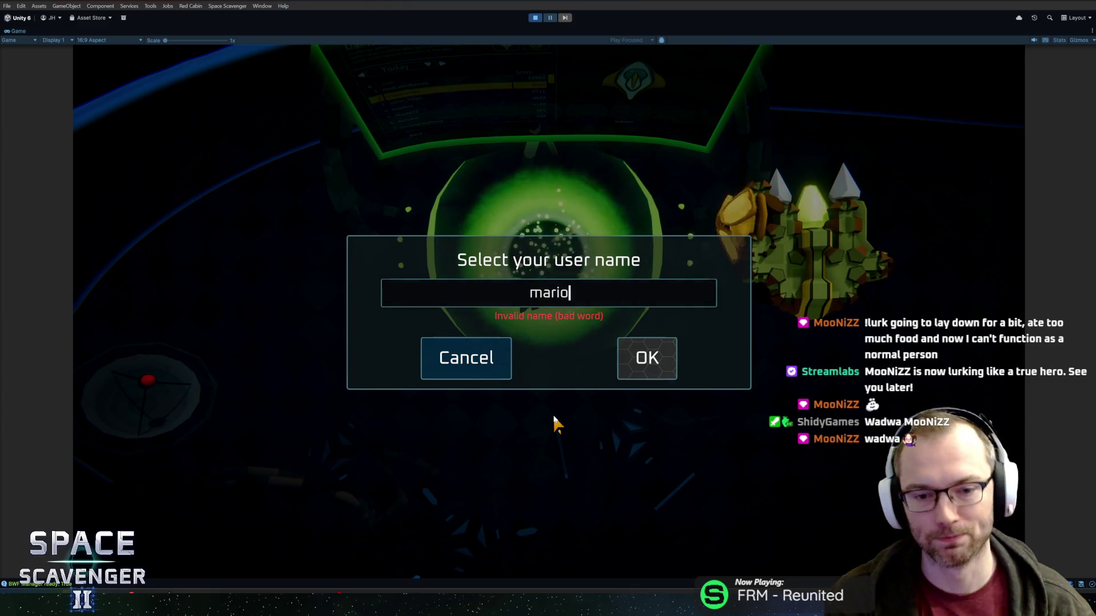
pyautogui.press('BackSpace')
pyautogui.press('BackSpace')
pyautogui.press('BackSpace')
pyautogui.write('Mario')
pyautogui.press('BackSpace')
pyautogui.press('BackSpace')
pyautogui.press('BackSpace')
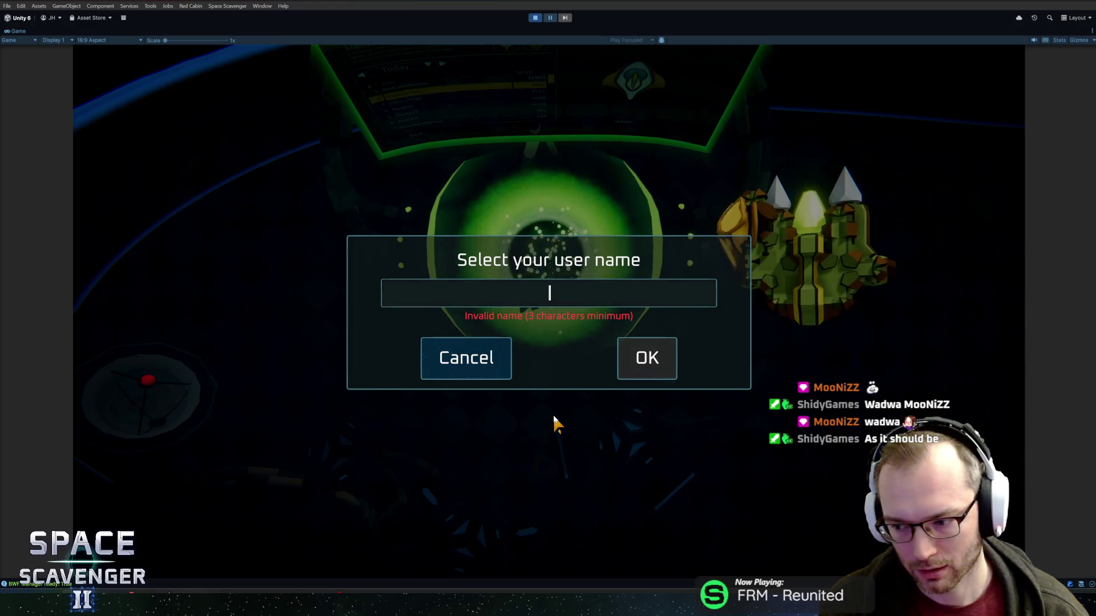
pyautogui.write('i')
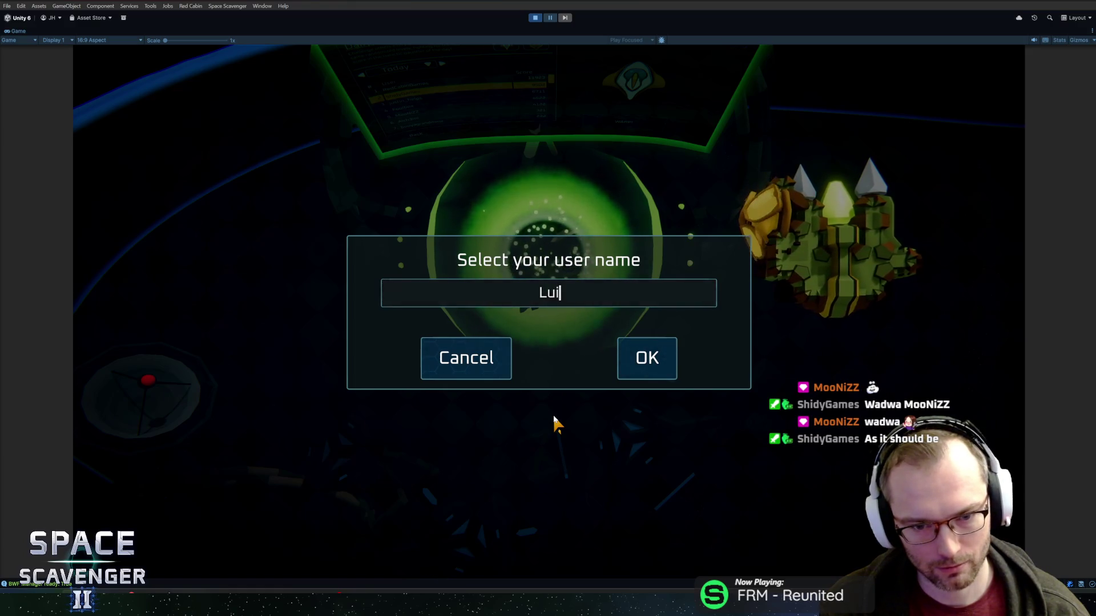
pyautogui.press('BackSpace')
pyautogui.press('BackSpace')
pyautogui.press('BackSpace')
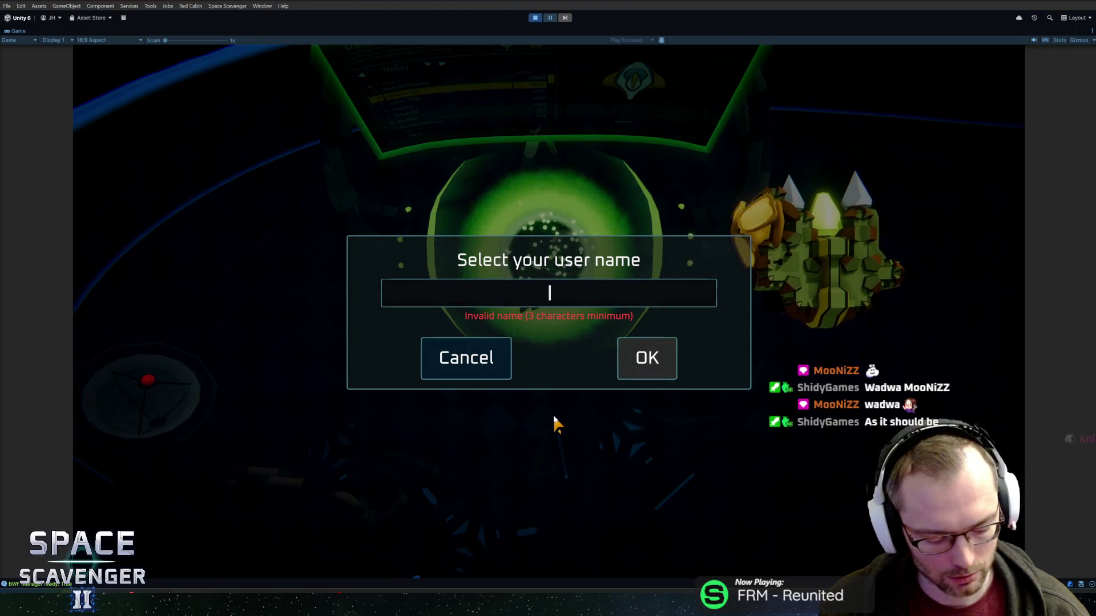
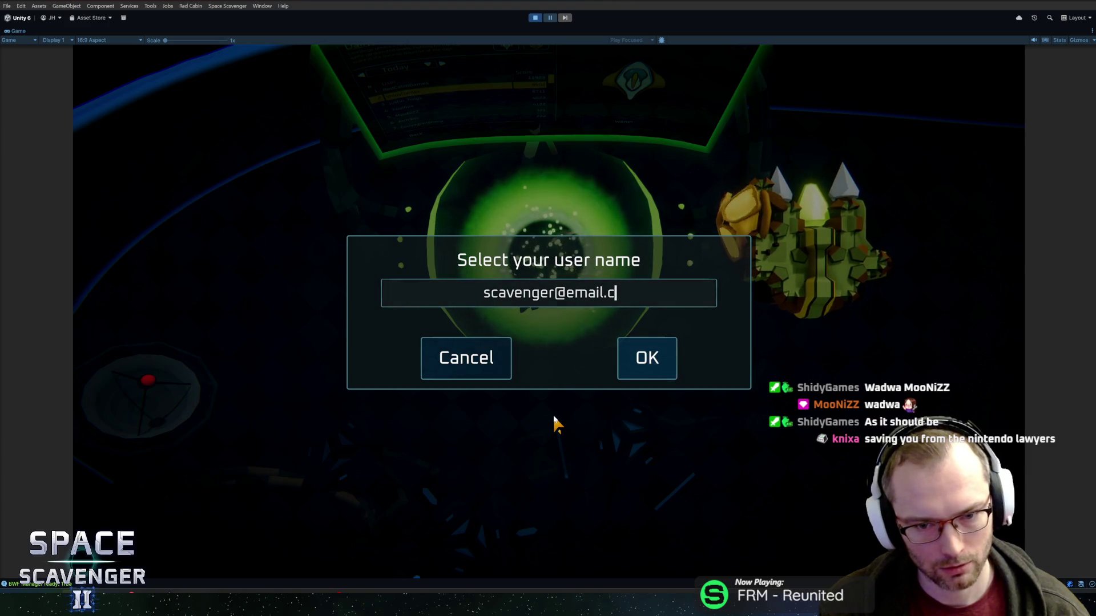
# Step: Test an email-like name and a twitch.tv/ name, then clear the field
pyautogui.write('o')
pyautogui.press('BackSpace')
pyautogui.write('e')
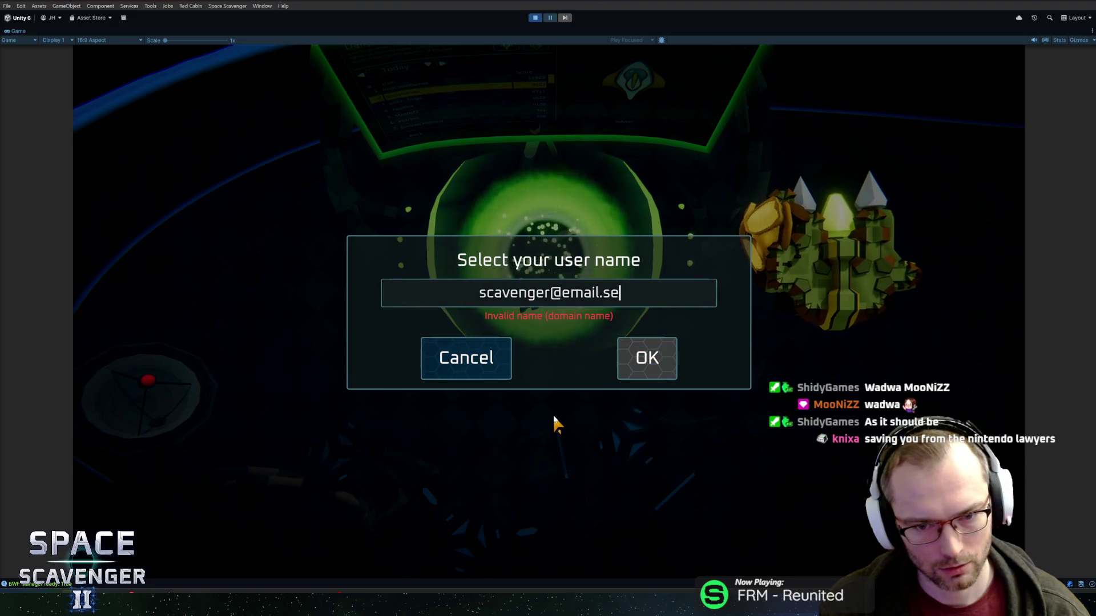
pyautogui.press('BackSpace')
pyautogui.press('BackSpace')
pyautogui.press('BackSpace')
pyautogui.press('BackSpace')
pyautogui.press('BackSpace')
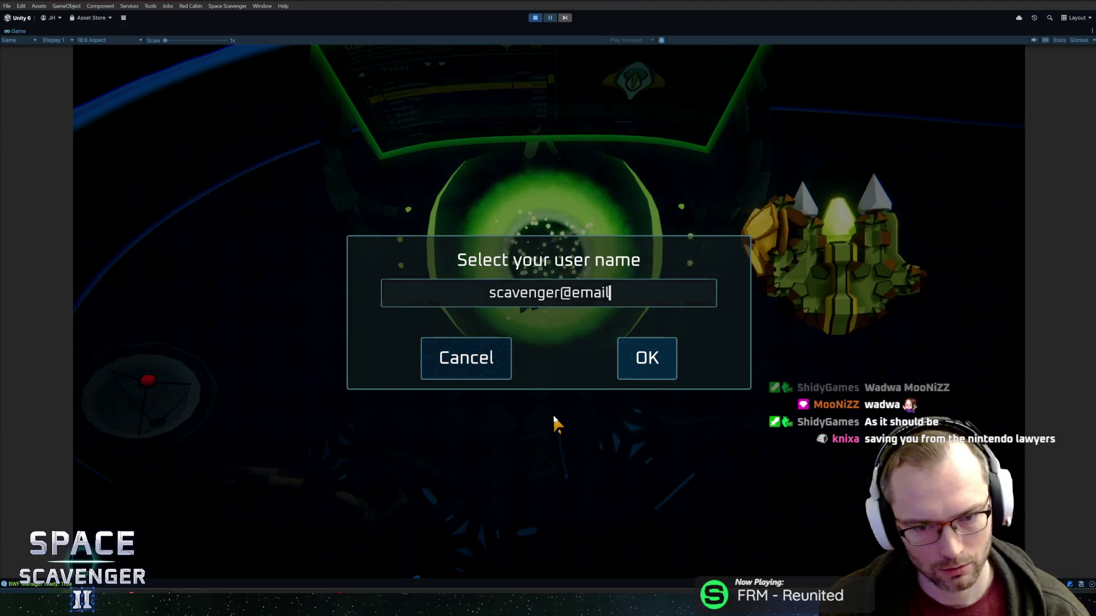
pyautogui.write('t')
pyautogui.press('BackSpace')
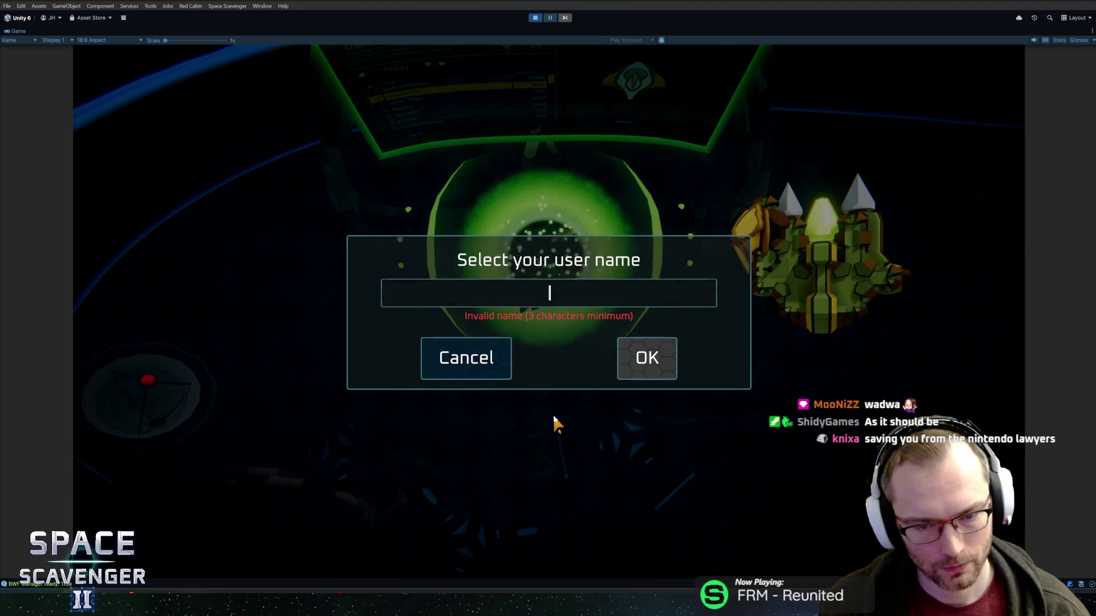
pyautogui.write('twitch.tv/')
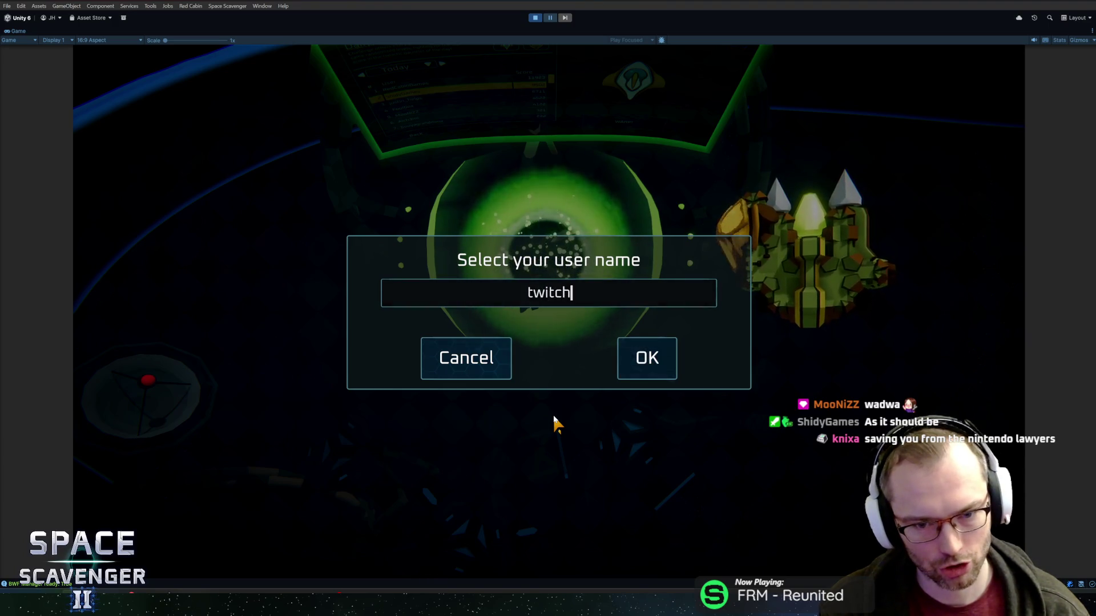
pyautogui.press('BackSpace')
pyautogui.press('BackSpace')
pyautogui.press('BackSpace')
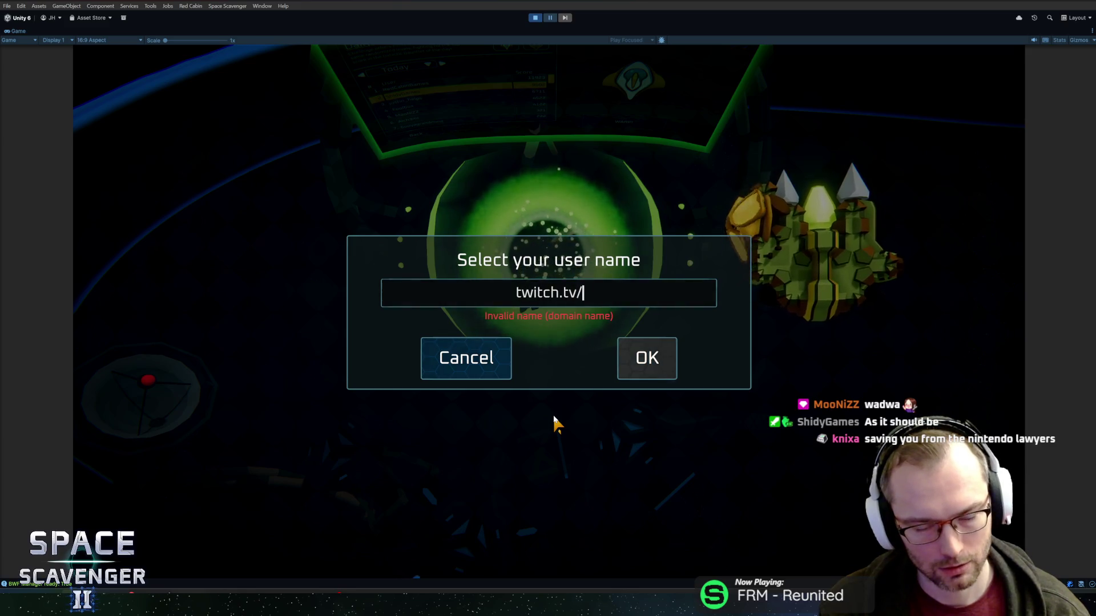
pyautogui.press('BackSpace')
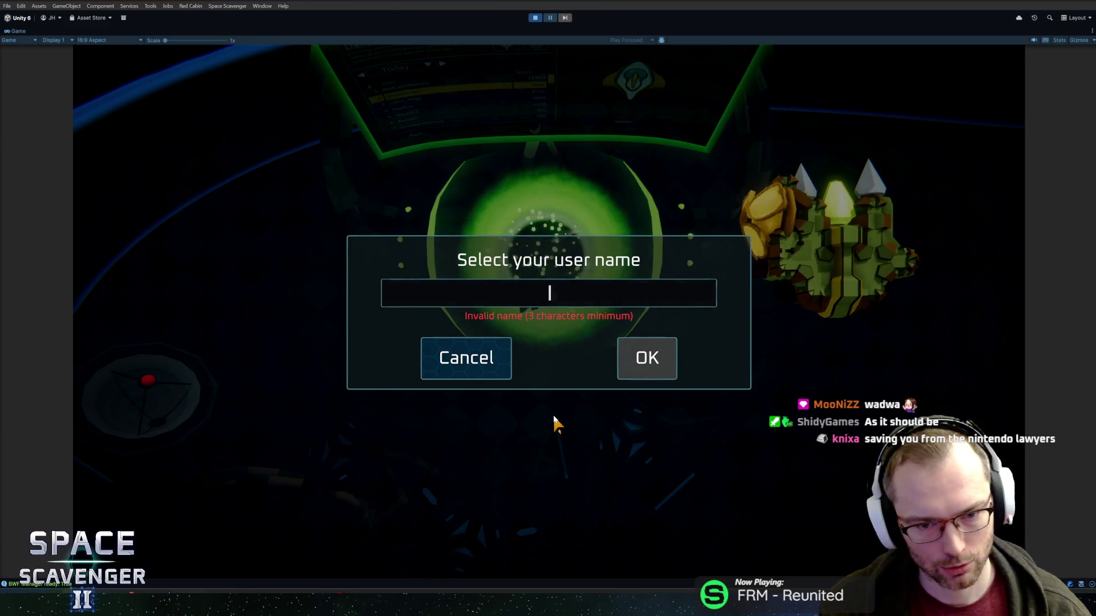
# Step: Confirm TTV/RedCabinGames as the pilot name, then try renaming to TTVGOAT and cancel
pyautogui.write('TTV/RedCabinG')
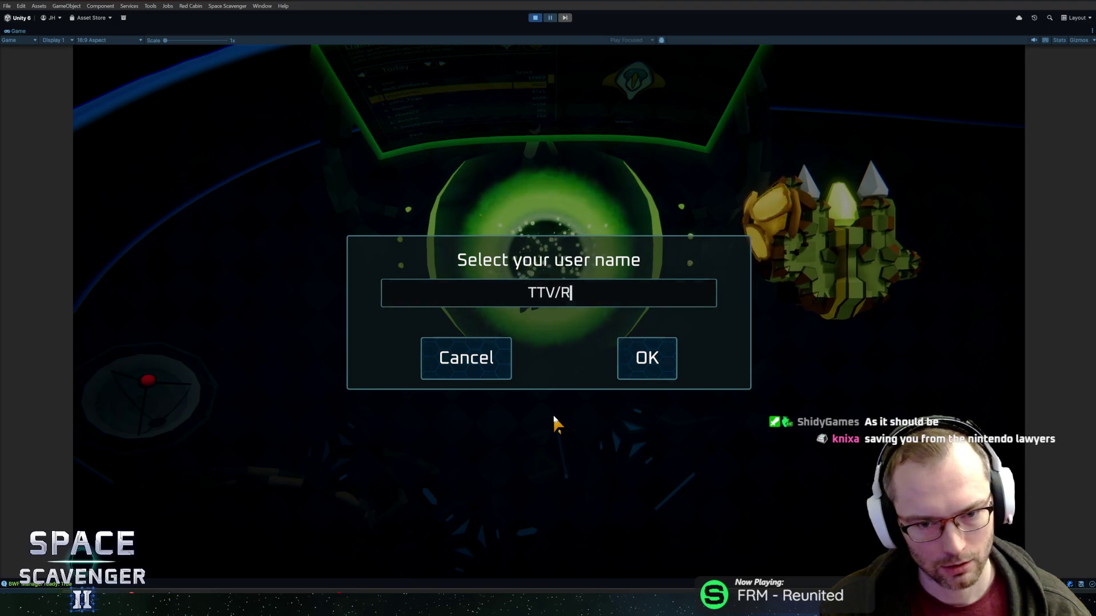
pyautogui.write('ames')
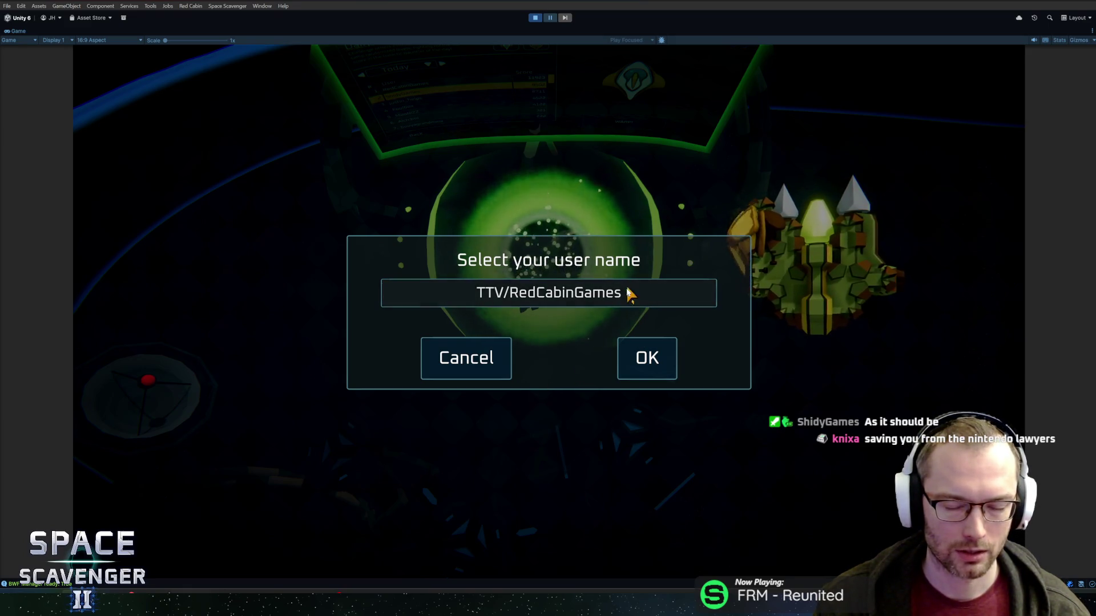
pyautogui.click(650, 366)
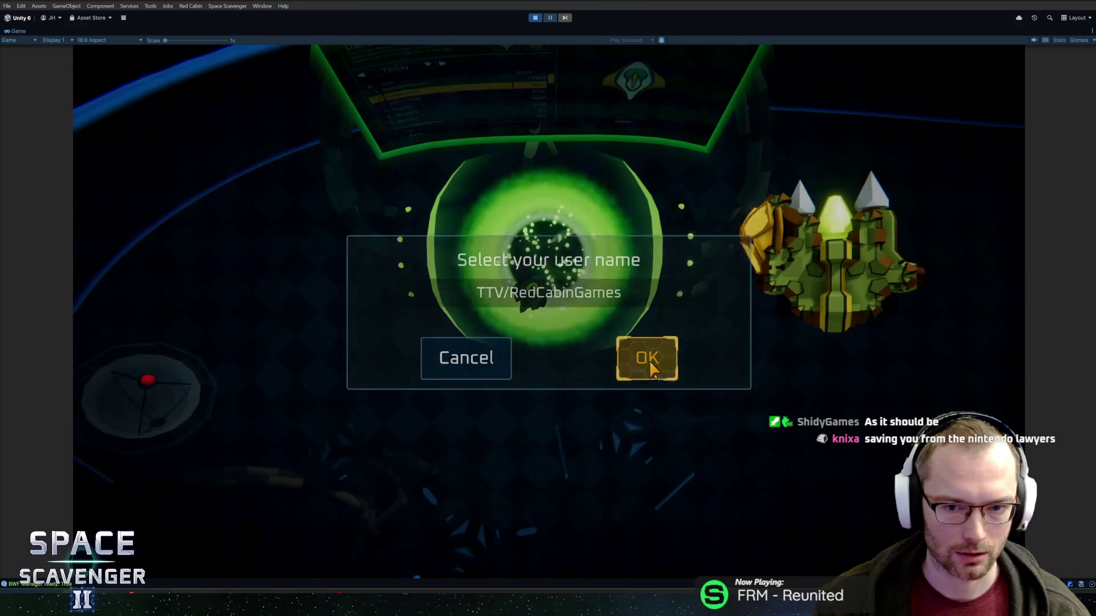
pyautogui.click(614, 507)
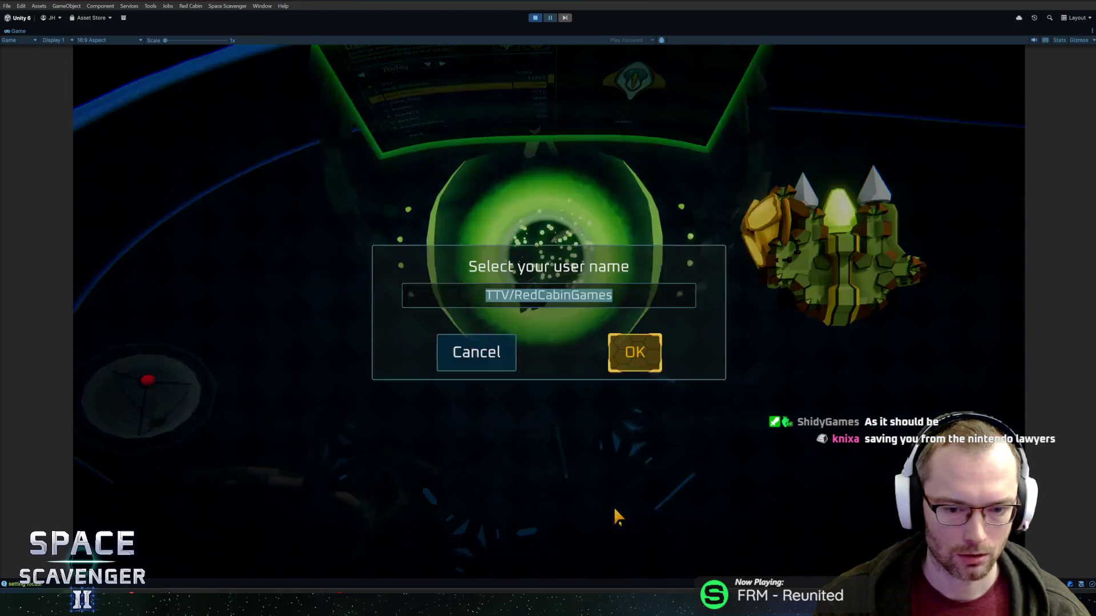
pyautogui.write('TTVGOAT')
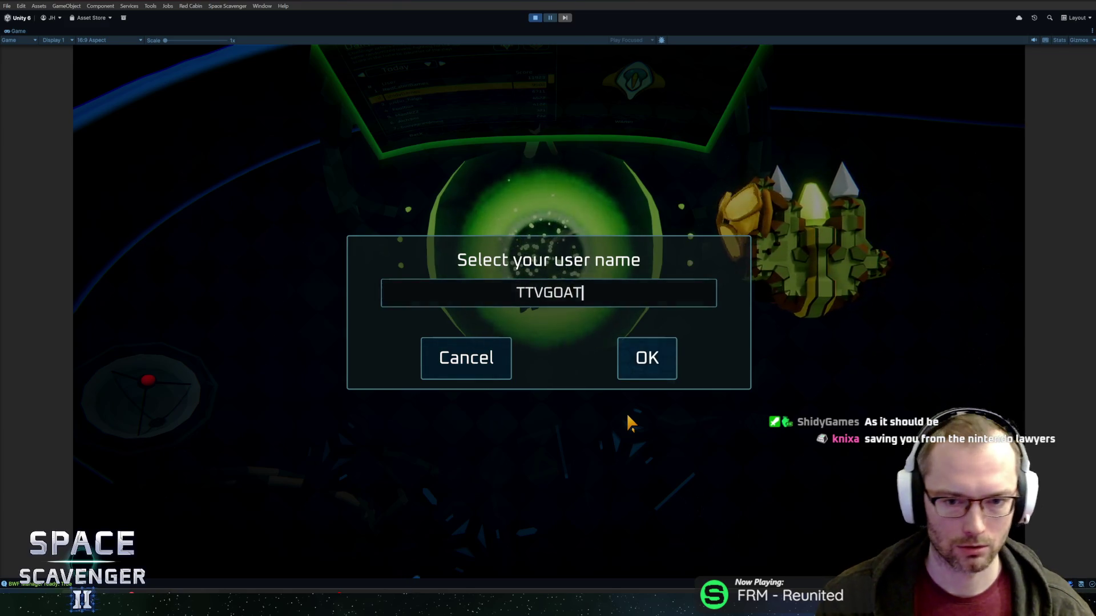
pyautogui.press('Return')
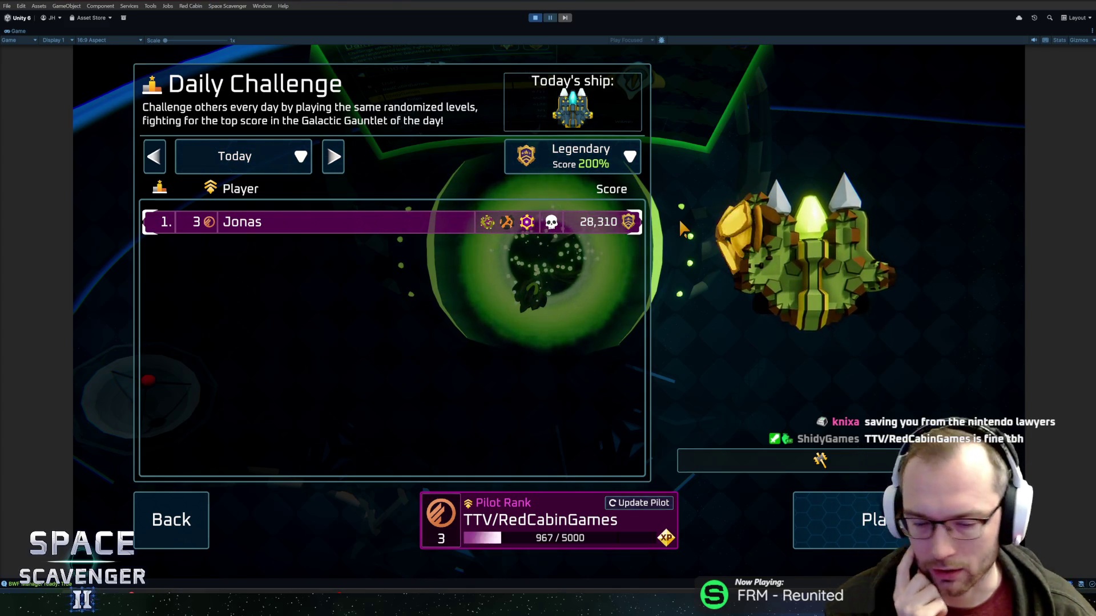
pyautogui.hotkey('alt', 'Tab')
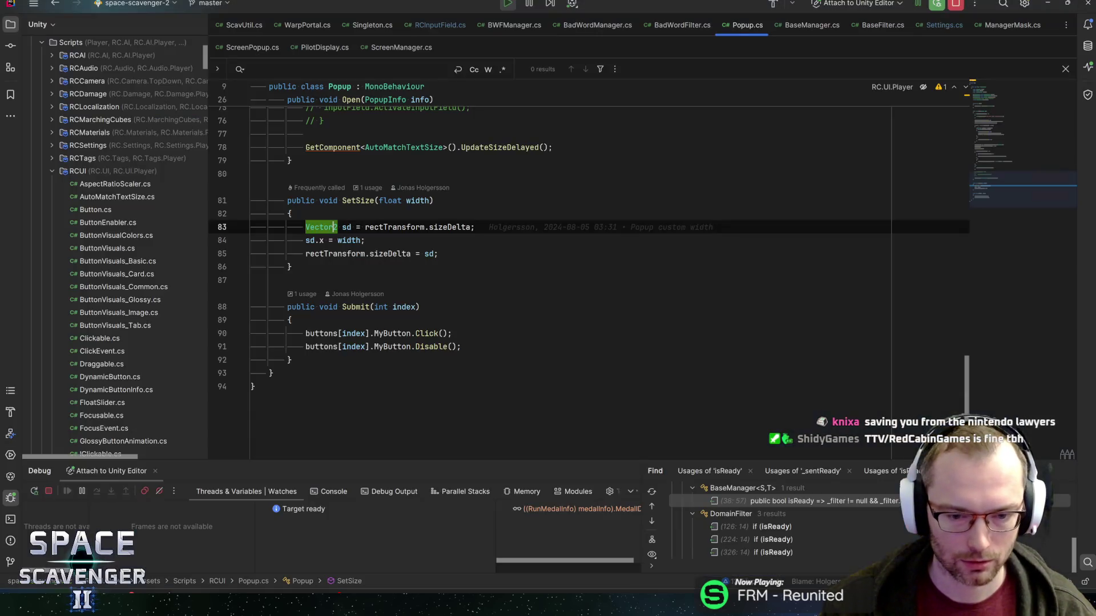
# Step: Inspect the SetSize width lines in Popup.cs, switching back and forth with the running game
pyautogui.press('Down')
pyautogui.press('Down')
pyautogui.press('End')
pyautogui.click(365, 240)
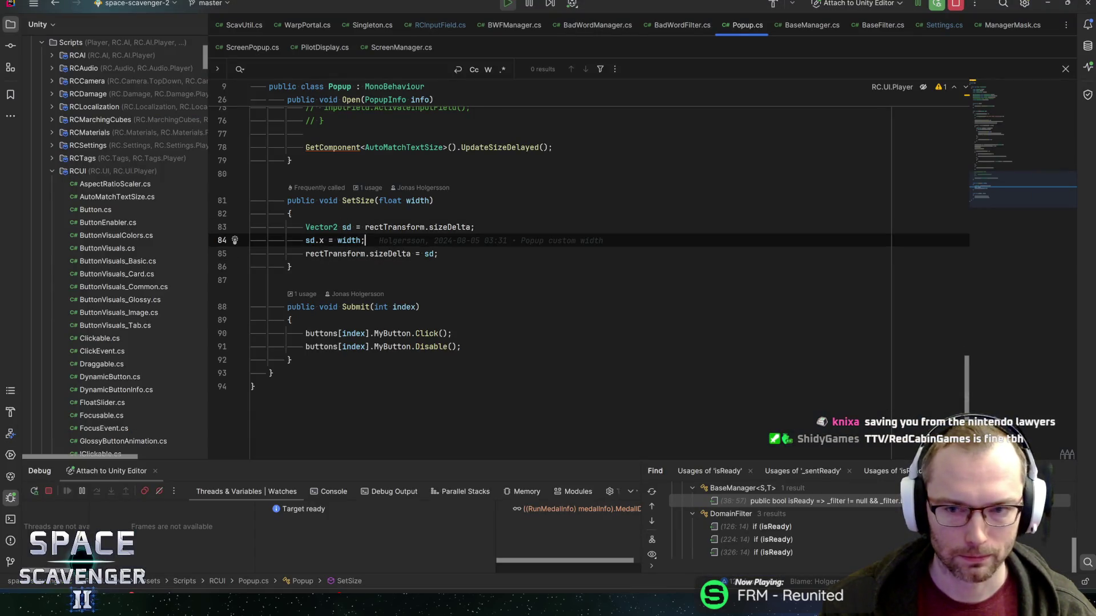
pyautogui.moveTo(982, 191)
pyautogui.mouseDown()
pyautogui.moveTo(987, 108)
pyautogui.moveTo(994, 123)
pyautogui.mouseUp()
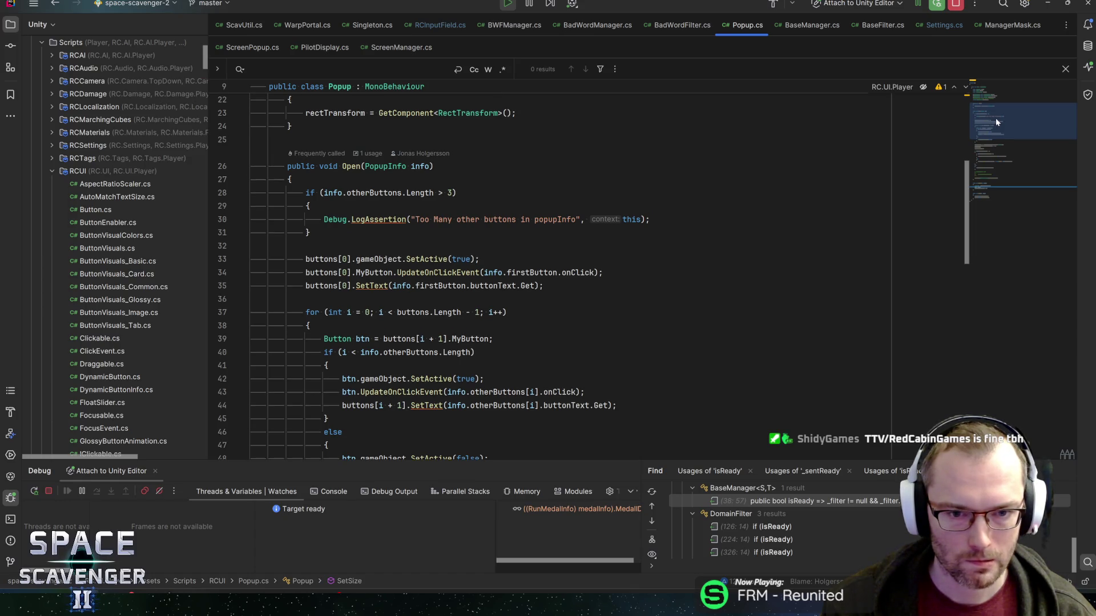
pyautogui.hotkey('alt', 'Tab')
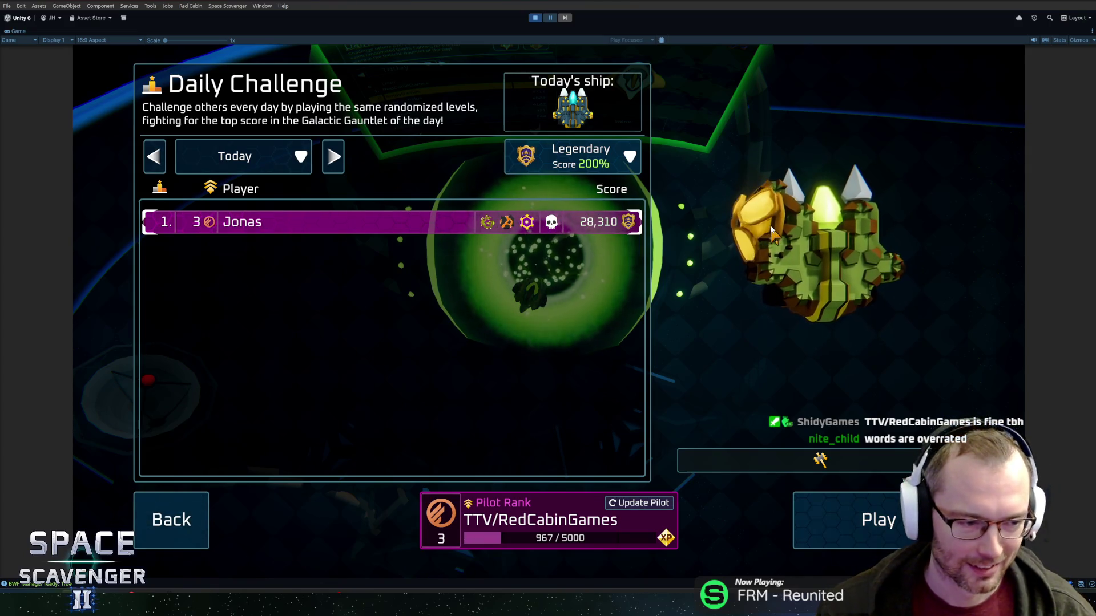
pyautogui.hotkey('alt', 'Tab')
pyautogui.hotkey('alt', 'Tab')
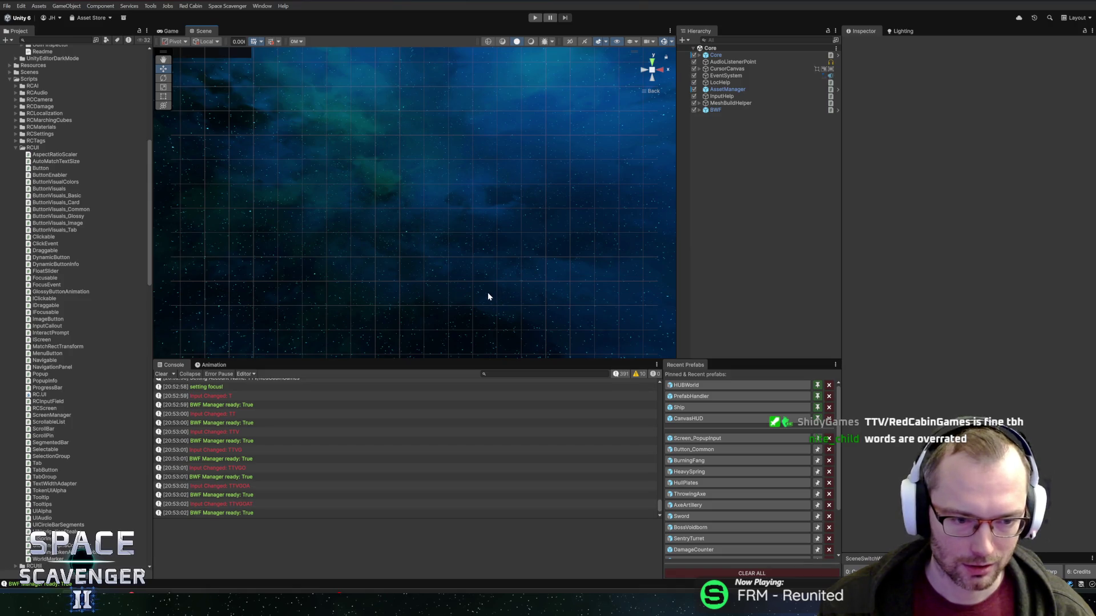
pyautogui.hotkey('alt', 'Tab')
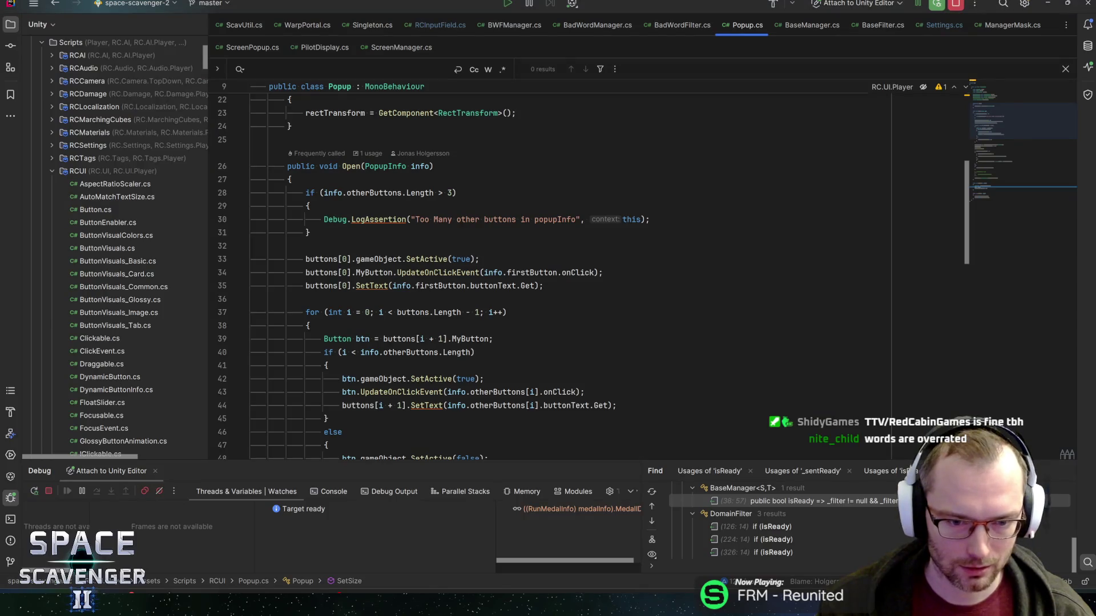
pyautogui.hotkey('alt', 'Tab')
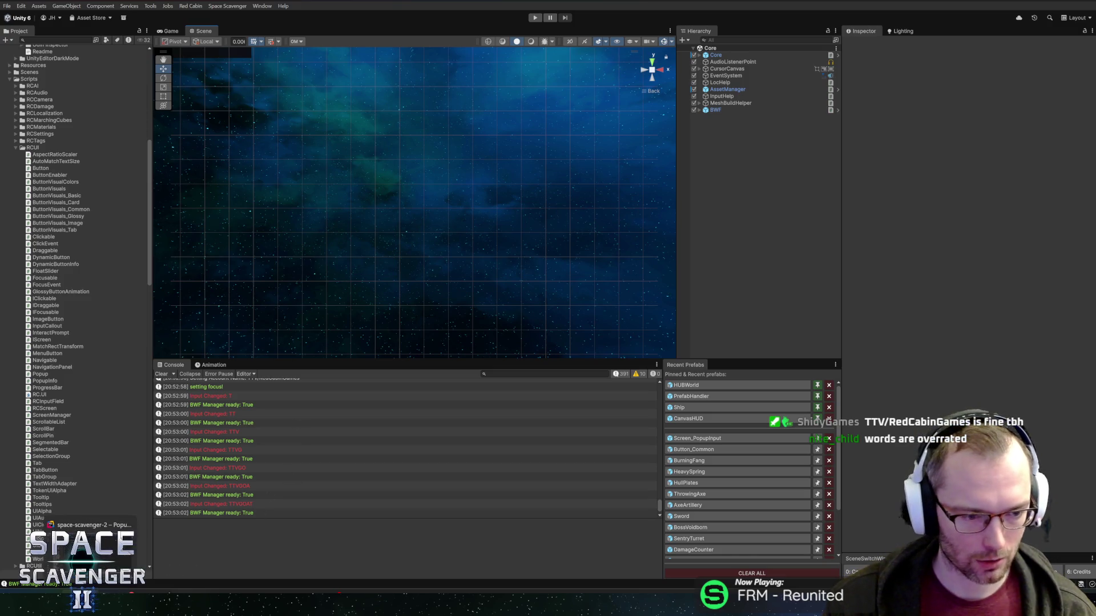
pyautogui.hotkey('alt', 'Tab')
# Step: Review Open's button text setup, expand the using directives, and inspect Awake's rectTransform and assertions
pyautogui.click(544, 285)
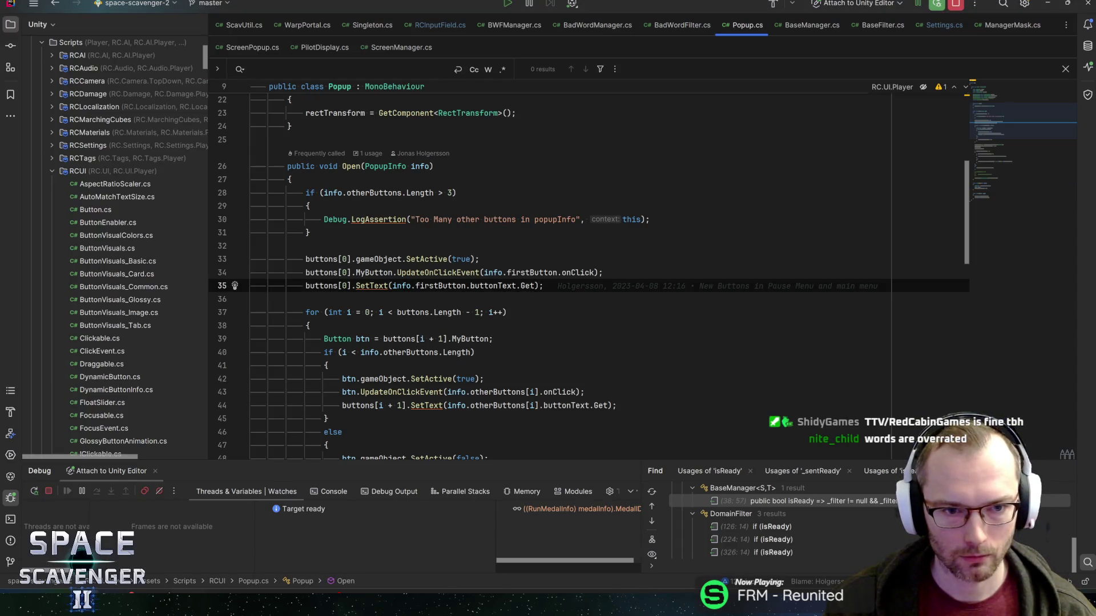
pyautogui.click(1011, 91)
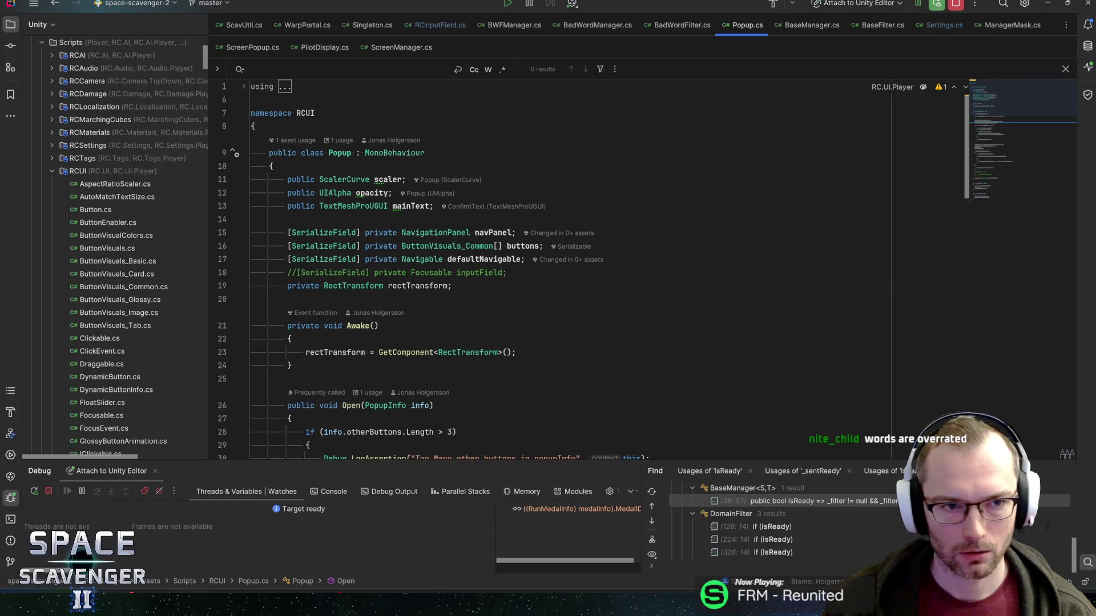
pyautogui.click(244, 86)
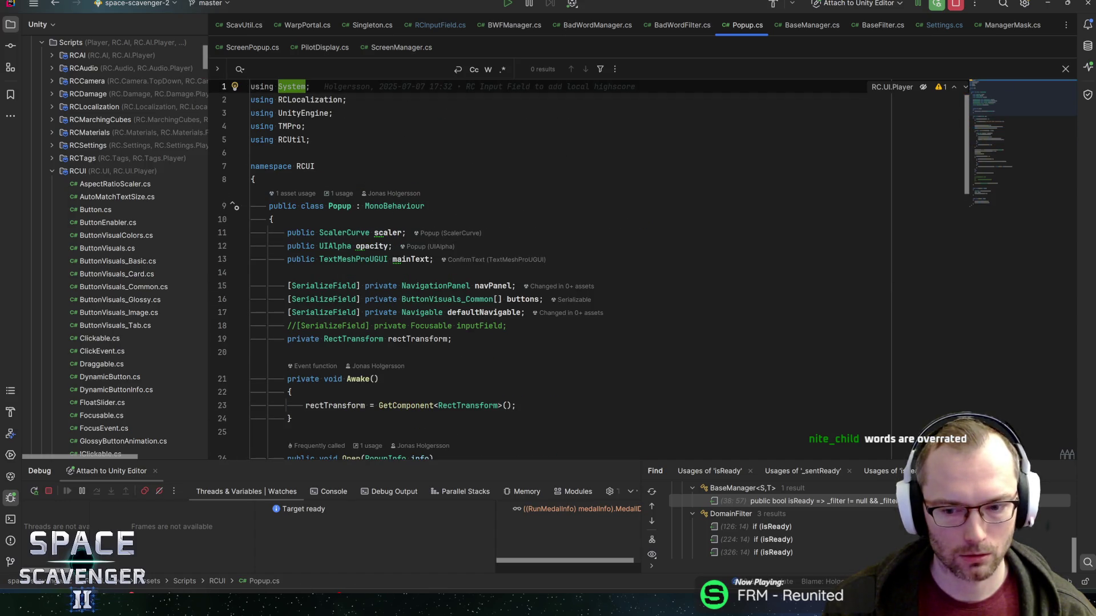
pyautogui.scroll(-5, 548, 268)
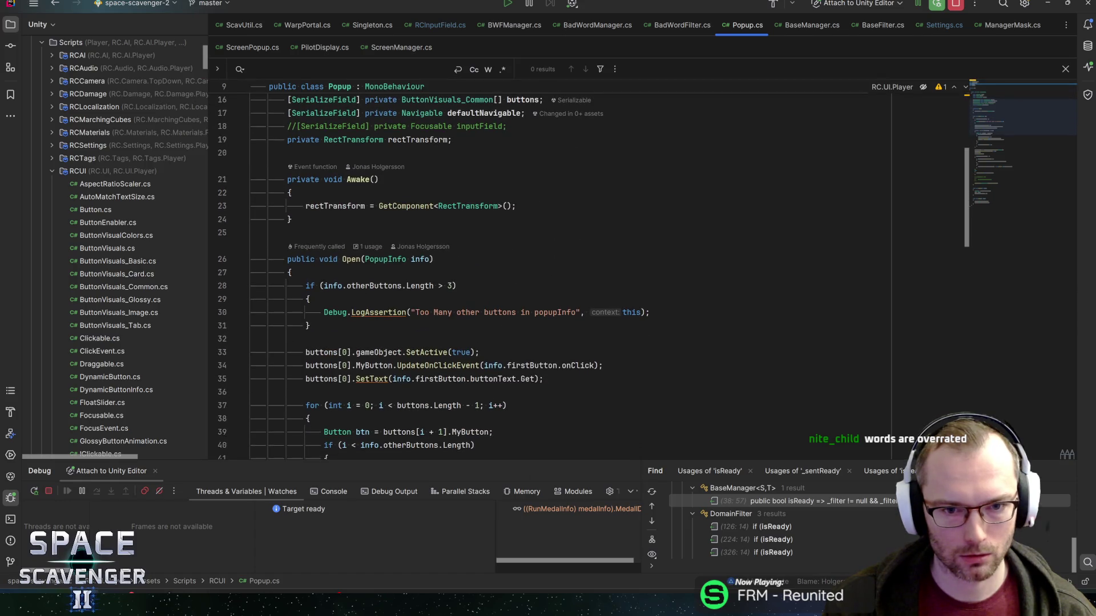
pyautogui.click(517, 206)
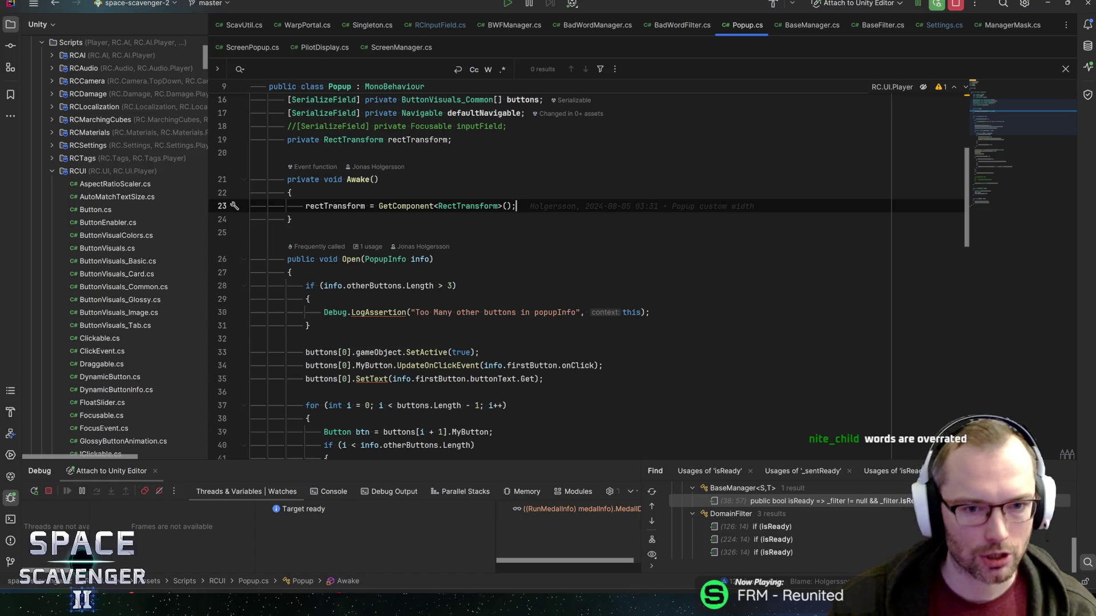
pyautogui.click(342, 326)
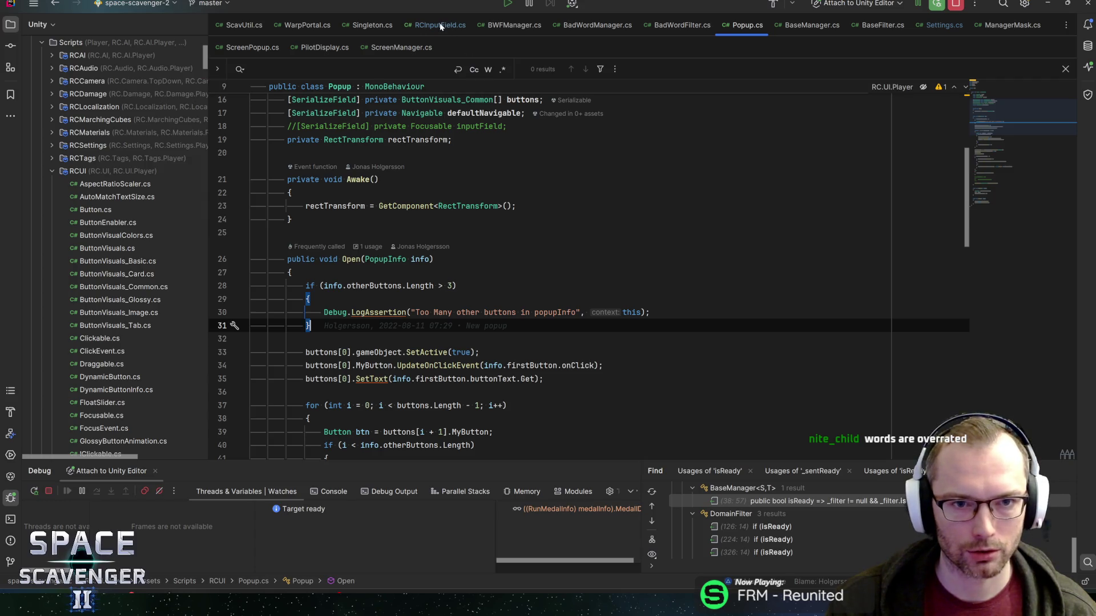
pyautogui.hotkey('ctrl', 'alt', 'Left')
pyautogui.hotkey('ctrl', 'alt', 'Left')
pyautogui.hotkey('ctrl', 'alt', 'Left')
pyautogui.hotkey('ctrl', 'alt', 'Left')
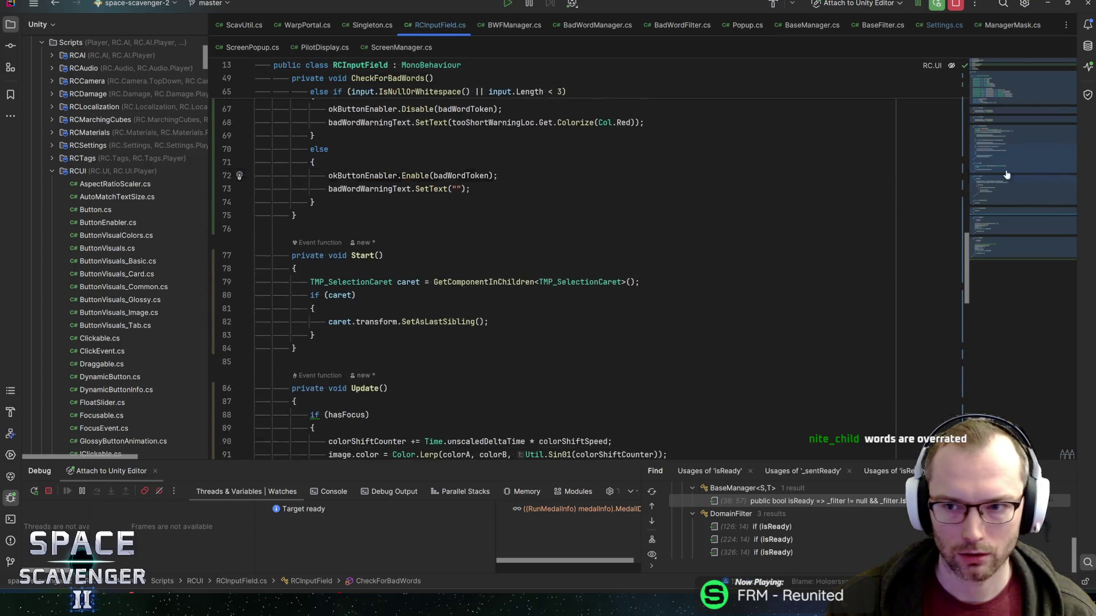
# Step: Read through RCInputField.cs, highlighting where OnScreenActivated is used
pyautogui.scroll(-20, 588, 257)
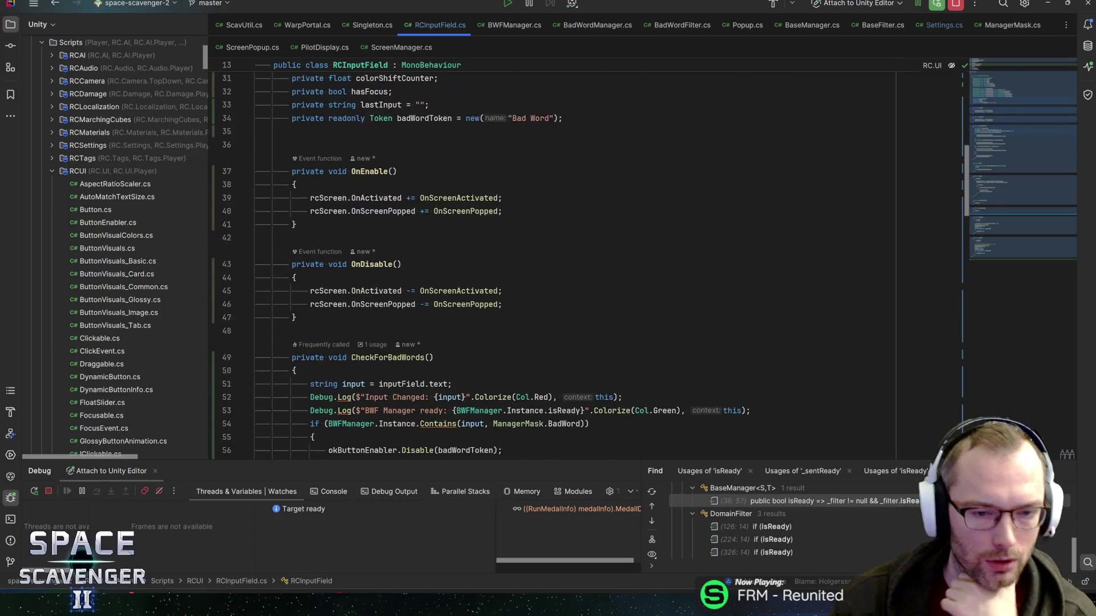
pyautogui.scroll(-10, 587, 257)
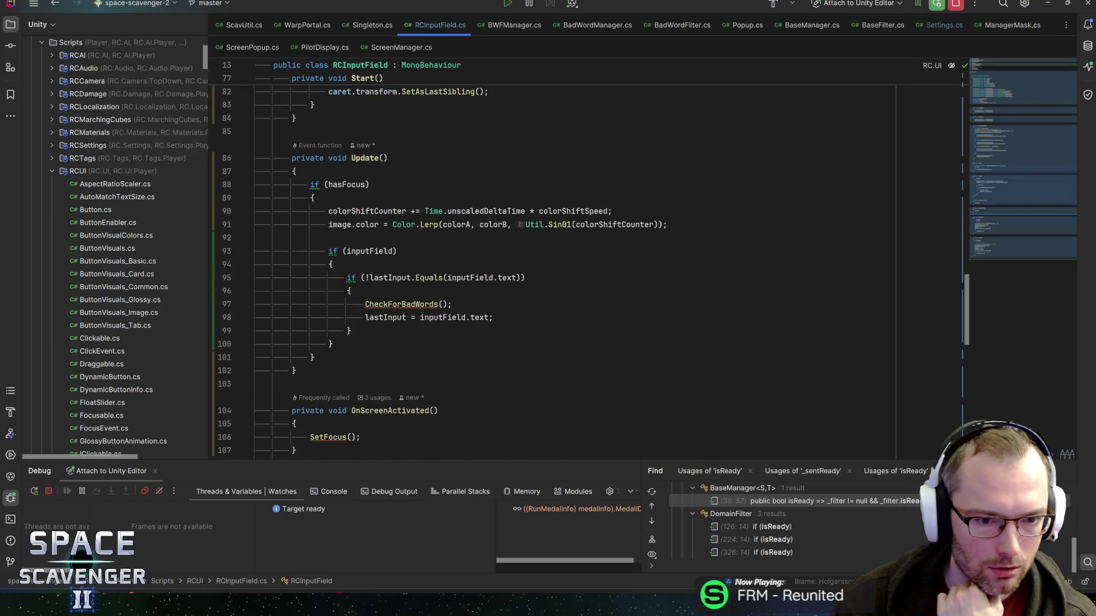
pyautogui.scroll(-4, 588, 257)
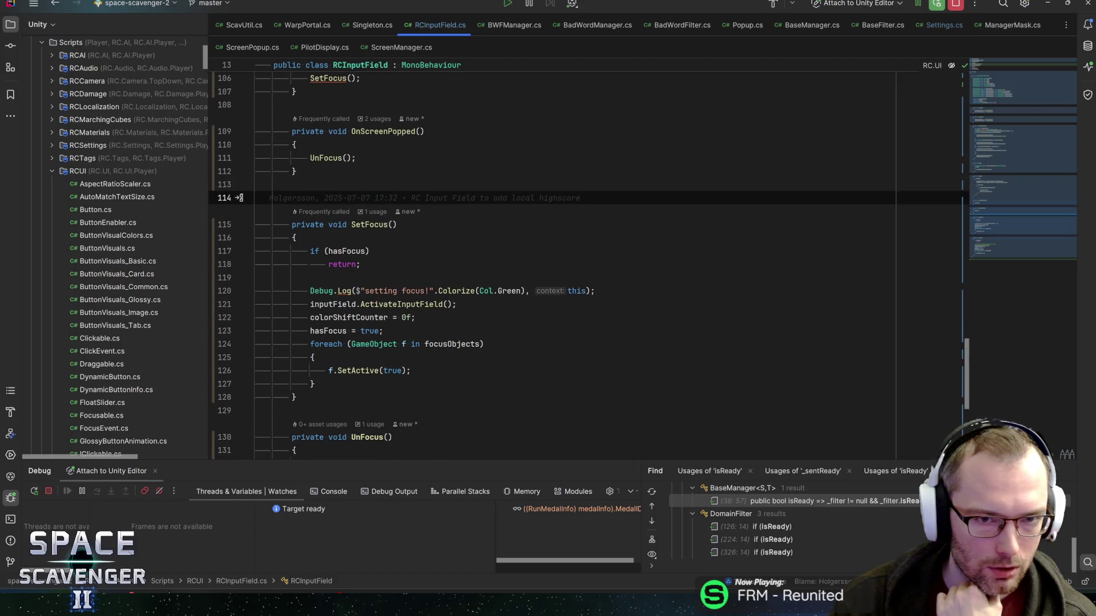
pyautogui.scroll(2, 587, 256)
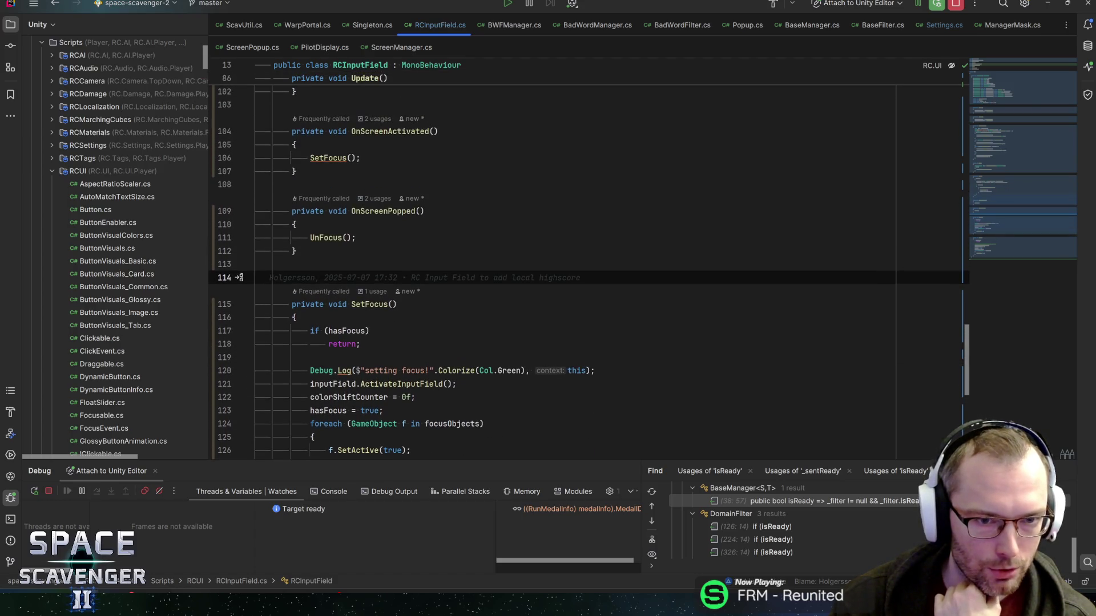
pyautogui.click(393, 131)
pyautogui.scroll(-8, 588, 257)
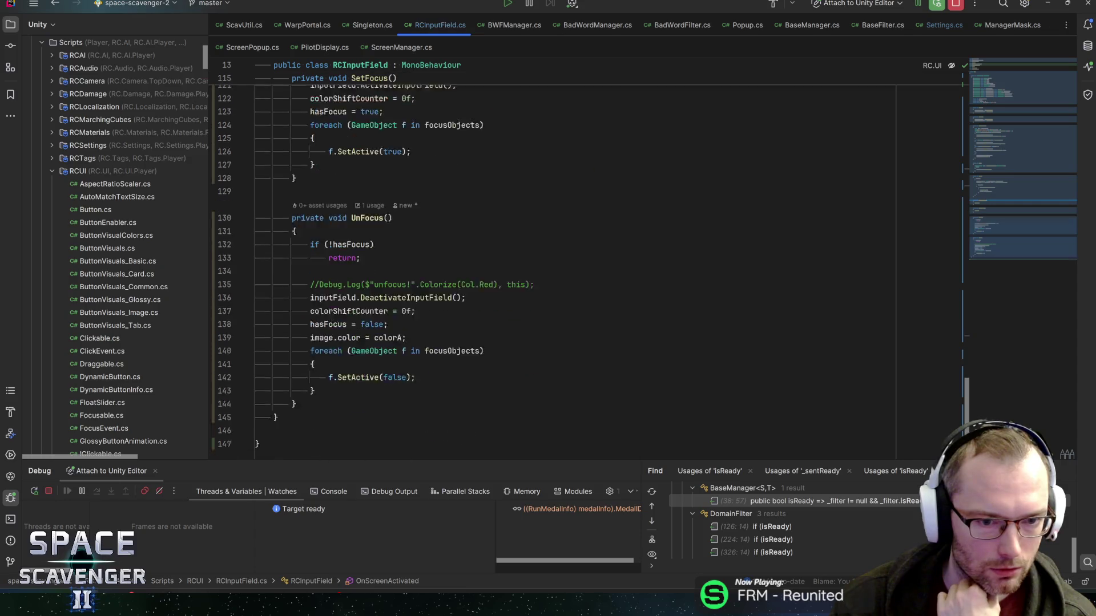
pyautogui.scroll(5, 587, 257)
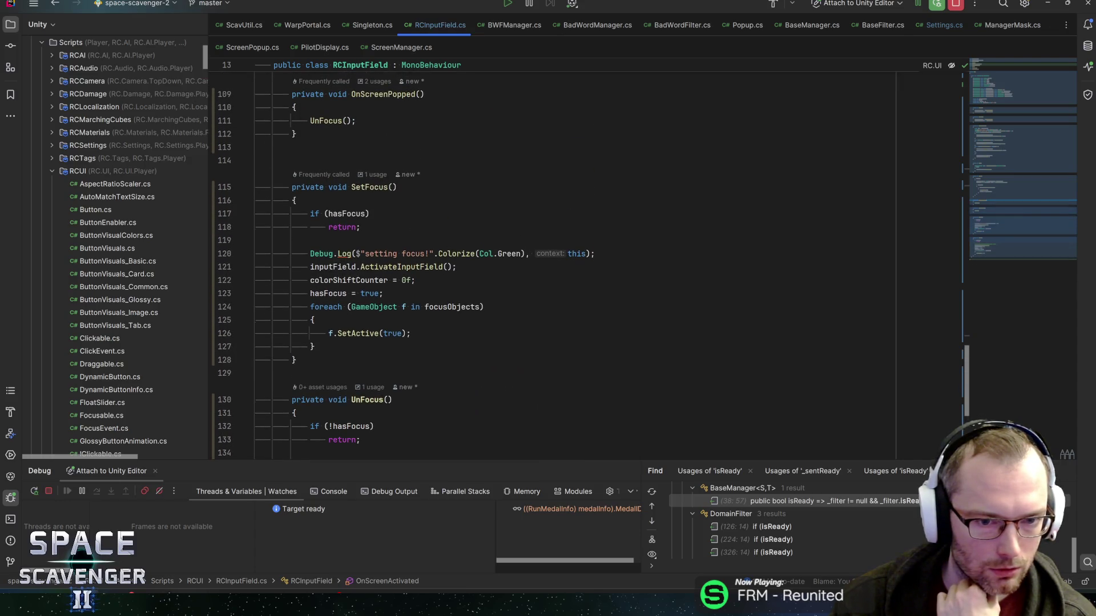
pyautogui.scroll(20, 588, 257)
pyautogui.scroll(5, 588, 257)
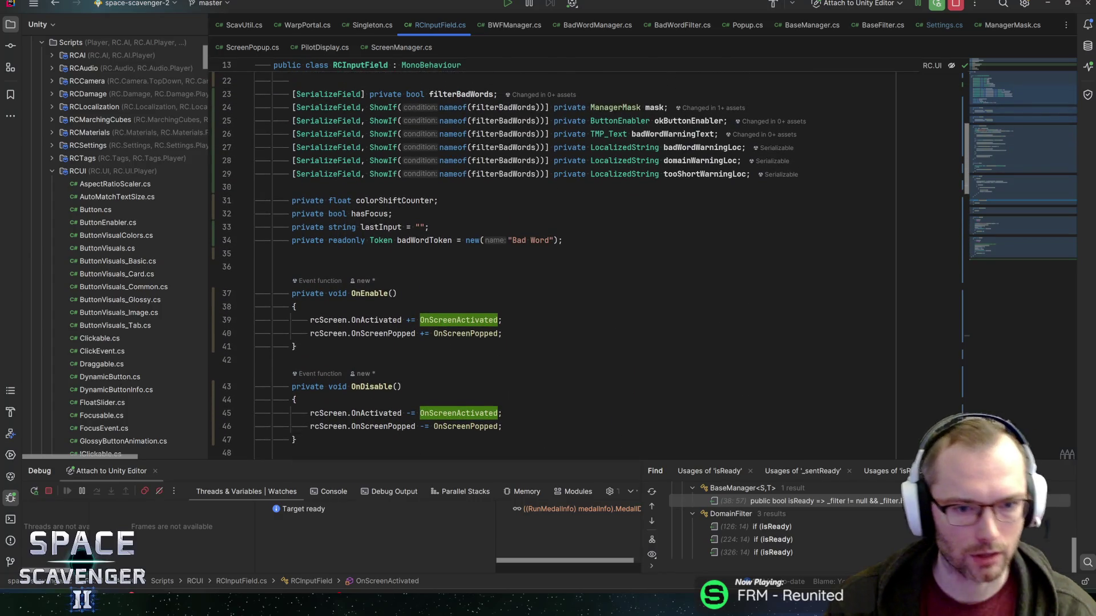
pyautogui.scroll(7, 588, 257)
pyautogui.scroll(-6, 588, 257)
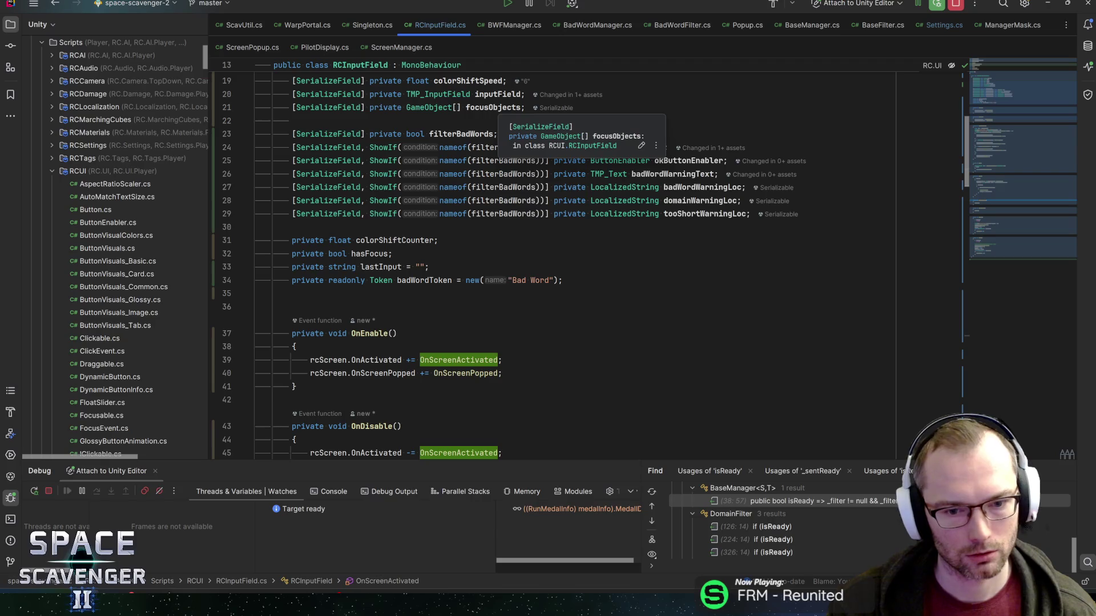
pyautogui.scroll(3, 477, 204)
pyautogui.hotkey('ctrl', 'n')
# Step: Open the UIInput class from the 'uiinp' class search
pyautogui.write('uiinp')
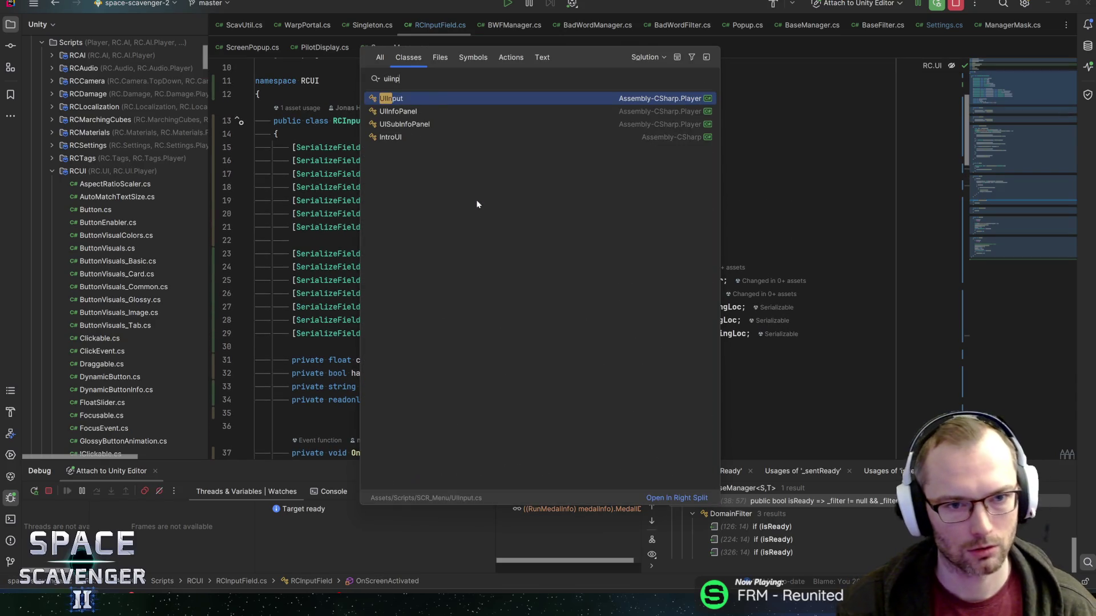
pyautogui.press('Return')
pyautogui.hotkey('alt', 'Tab')
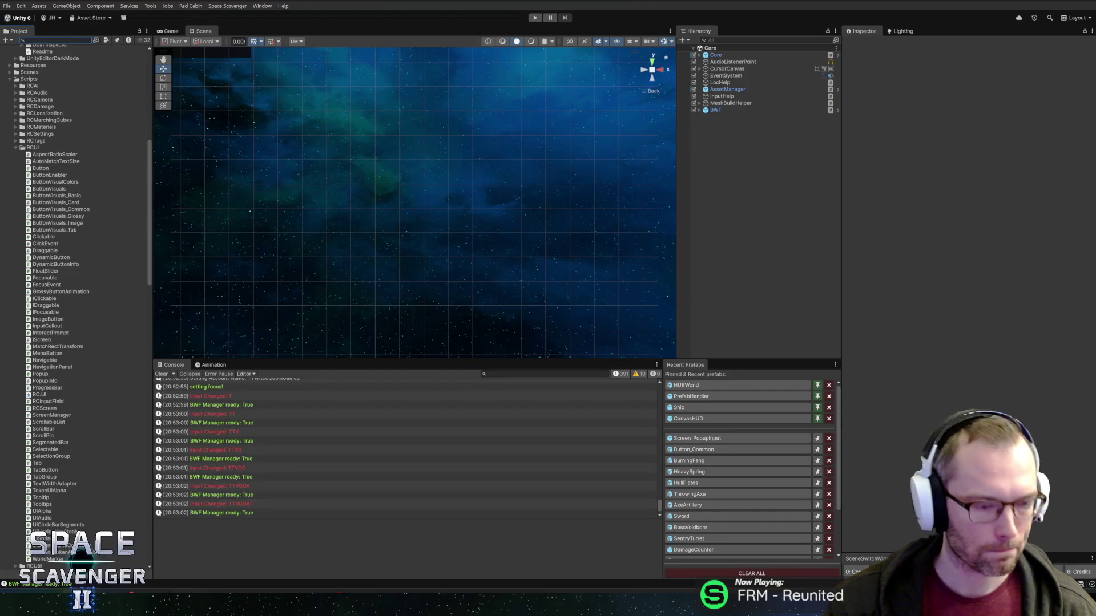
# Step: Open InputAsset in Unity's Input Actions Editor and view the Menu action map, then close it
pyautogui.write('inputas')
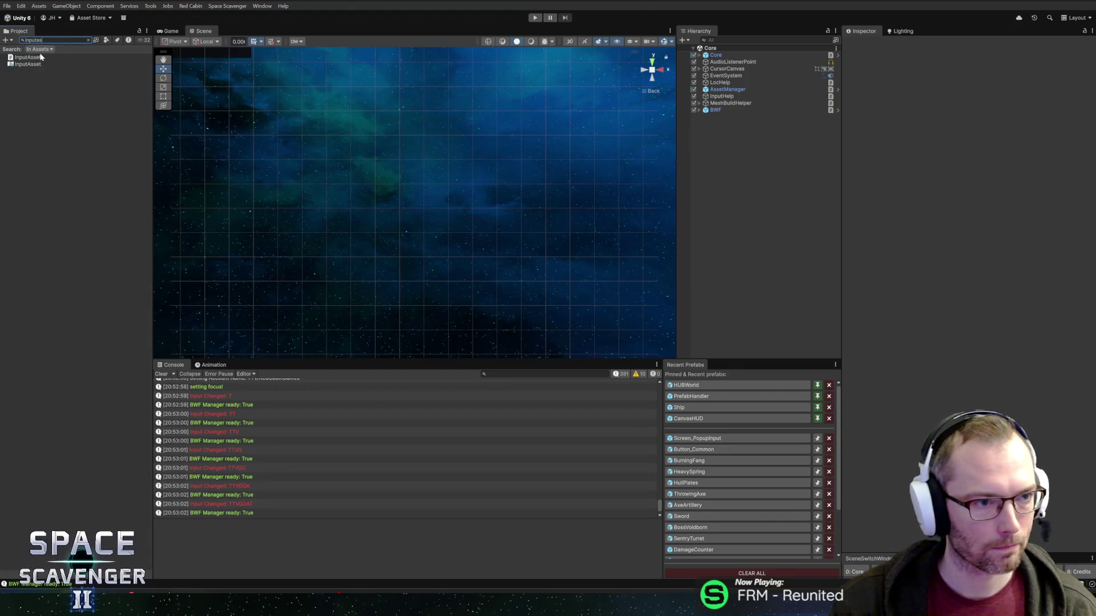
pyautogui.doubleClick(28, 64)
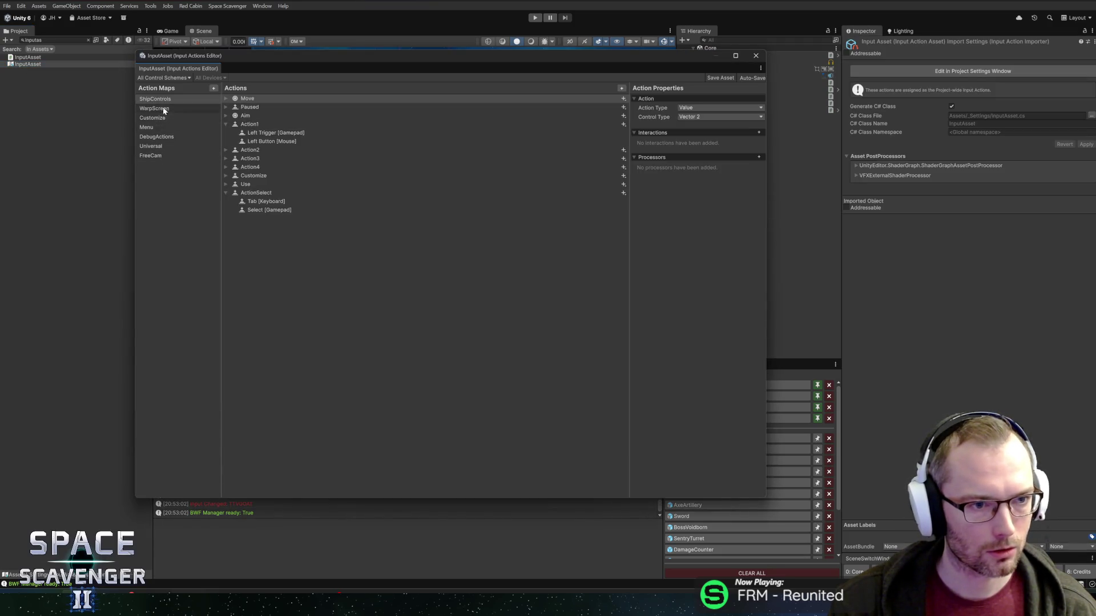
pyautogui.click(154, 127)
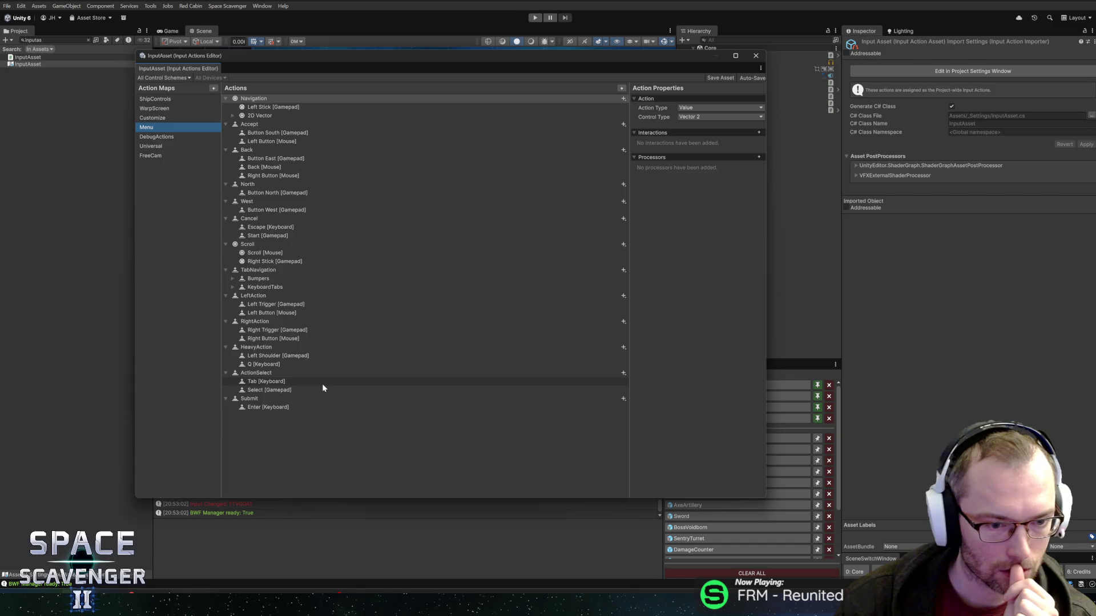
pyautogui.click(755, 56)
pyautogui.hotkey('alt', 'Tab')
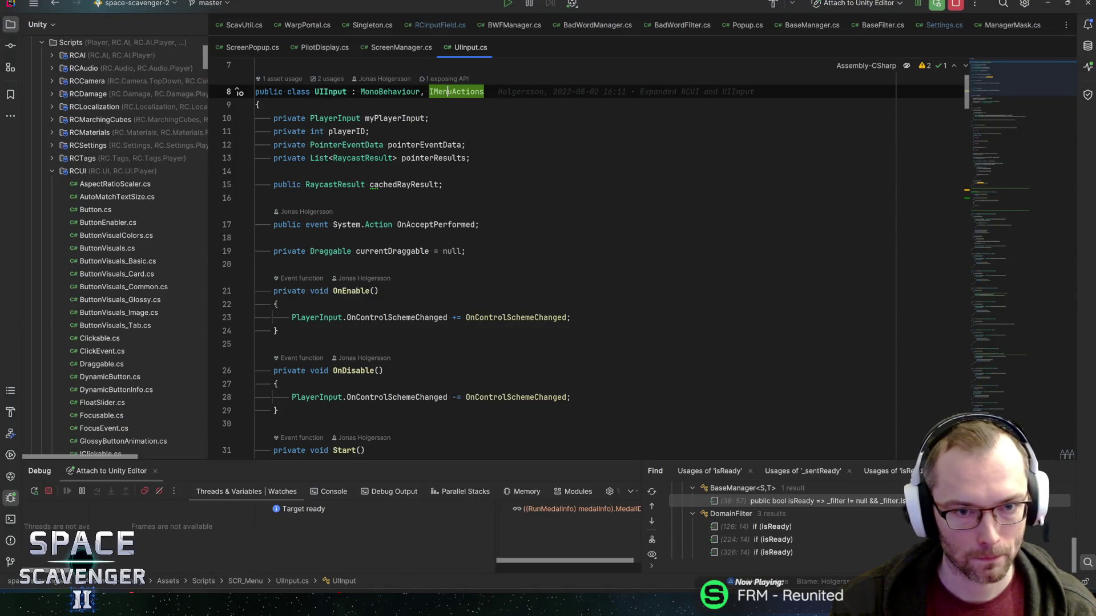
# Step: Find 'submit' in UIInput.cs and trace InputSubmit through IScreen.OnSubmit to ScreenPopup's implementation
pyautogui.hotkey('ctrl', 'f')
pyautogui.write('submit')
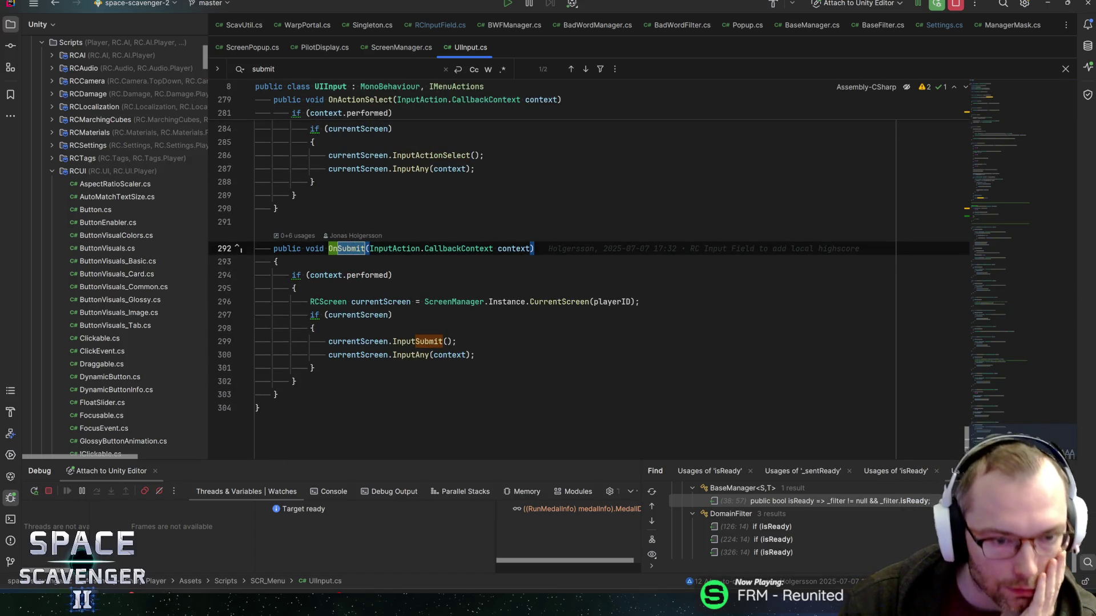
pyautogui.click(407, 341)
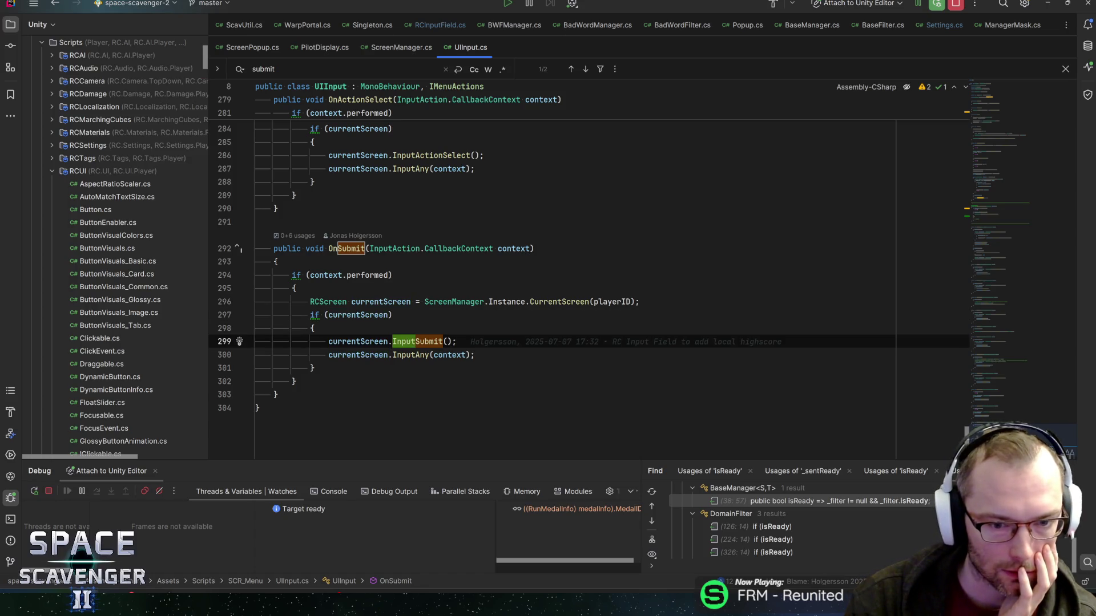
pyautogui.keyDown('ctrl'); pyautogui.click(440, 342); pyautogui.keyUp('ctrl')
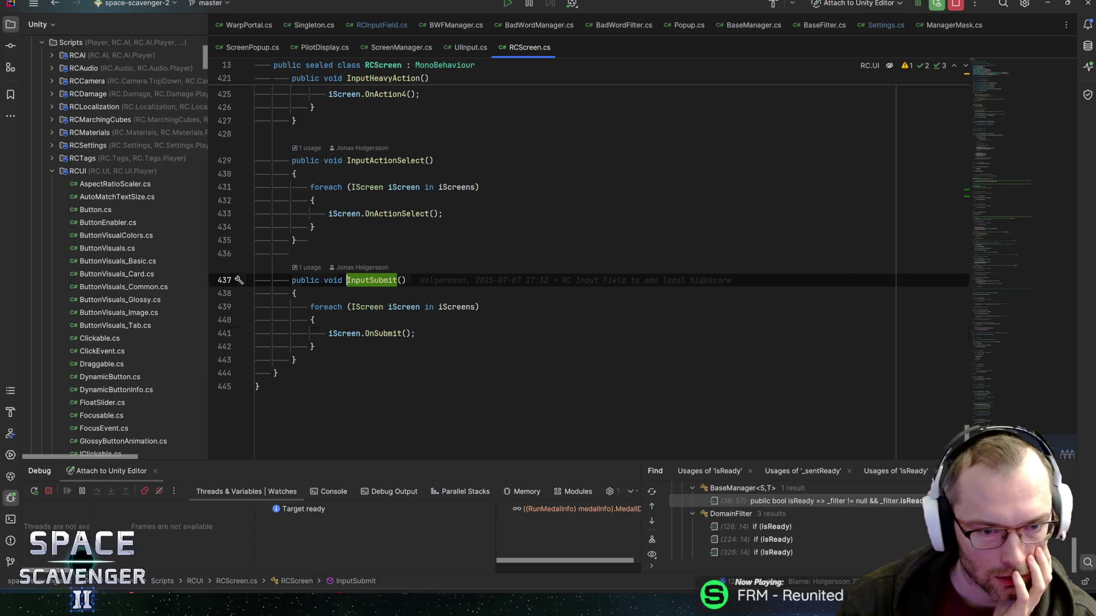
pyautogui.click(382, 333)
pyautogui.keyDown('ctrl'); pyautogui.click(382, 333); pyautogui.keyUp('ctrl')
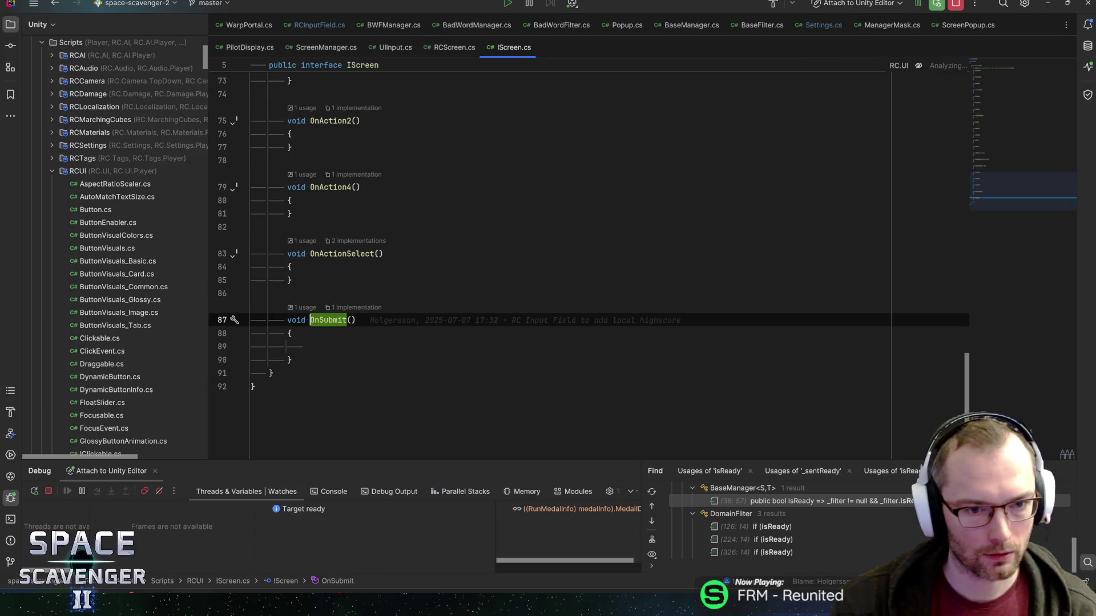
pyautogui.click(351, 314)
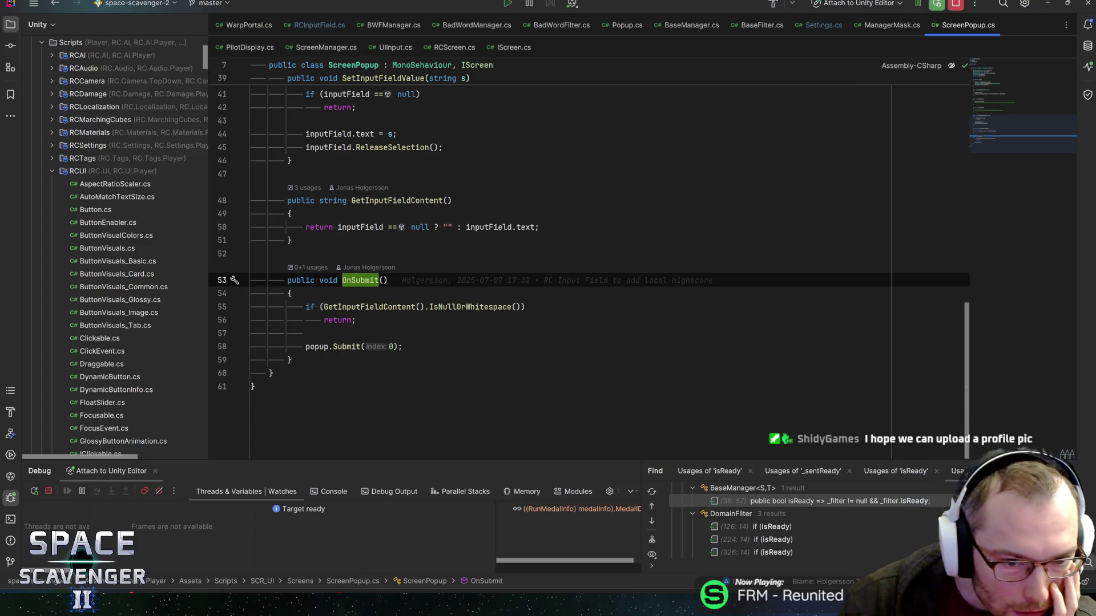
# Step: Follow ScreenPopup's popup.Submit call to Popup.Submit and highlight the index parameter
pyautogui.click(342, 306)
pyautogui.click(329, 346)
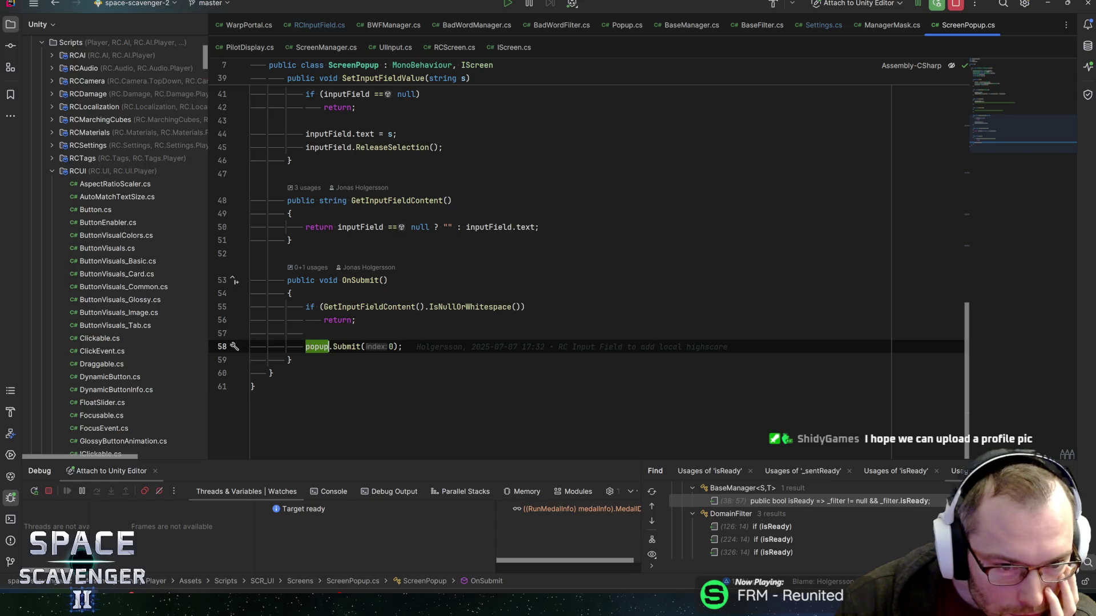
pyautogui.click(358, 346)
pyautogui.click(317, 346)
pyautogui.click(349, 347)
pyautogui.keyDown('ctrl'); pyautogui.click(348, 347); pyautogui.keyUp('ctrl')
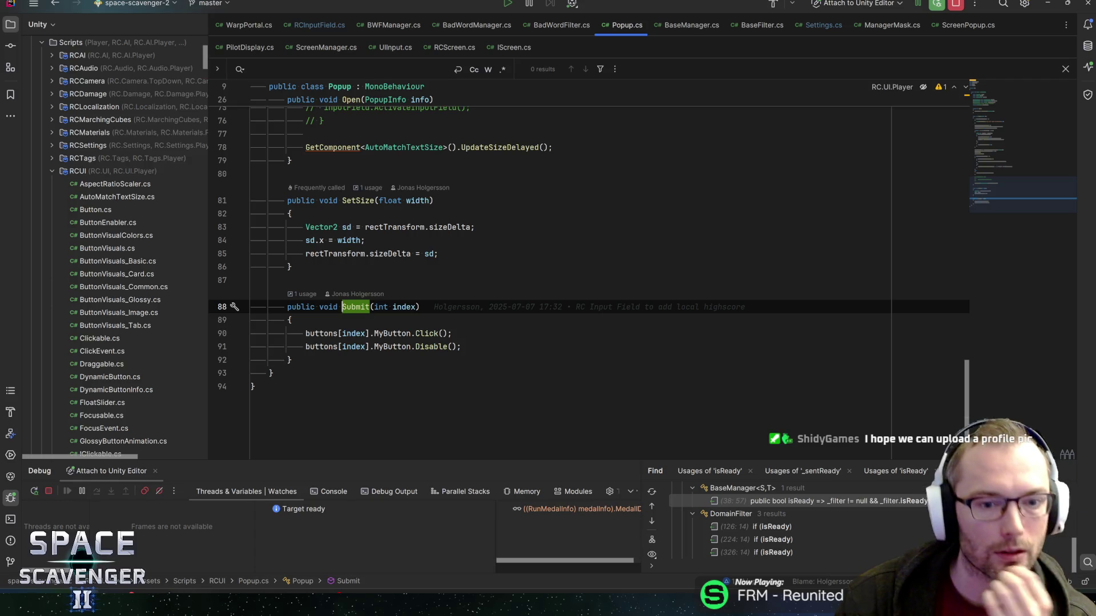
pyautogui.click(404, 307)
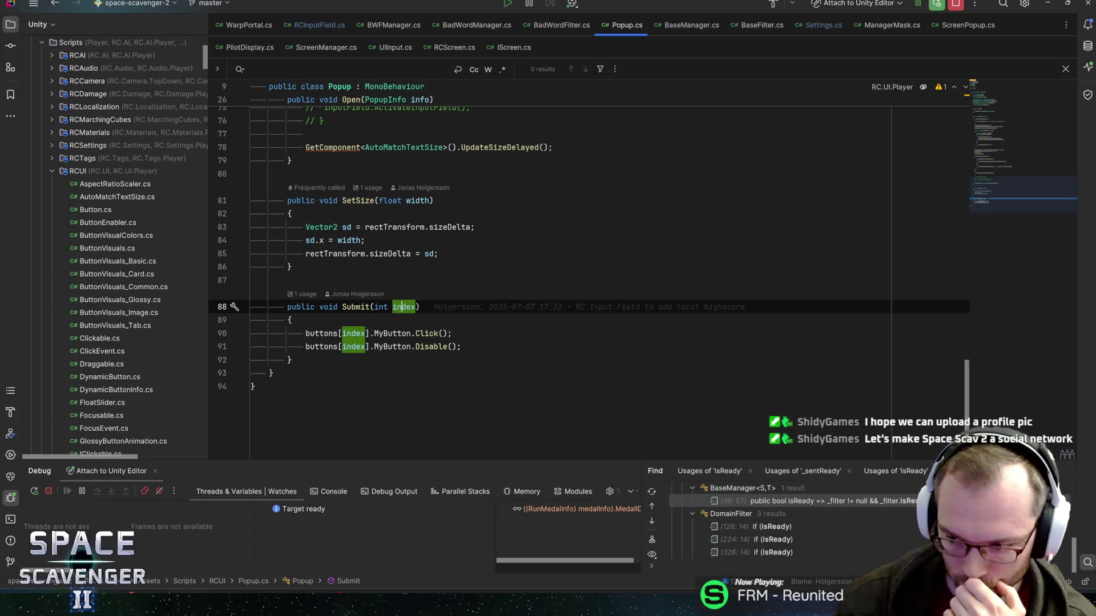
pyautogui.click(291, 321)
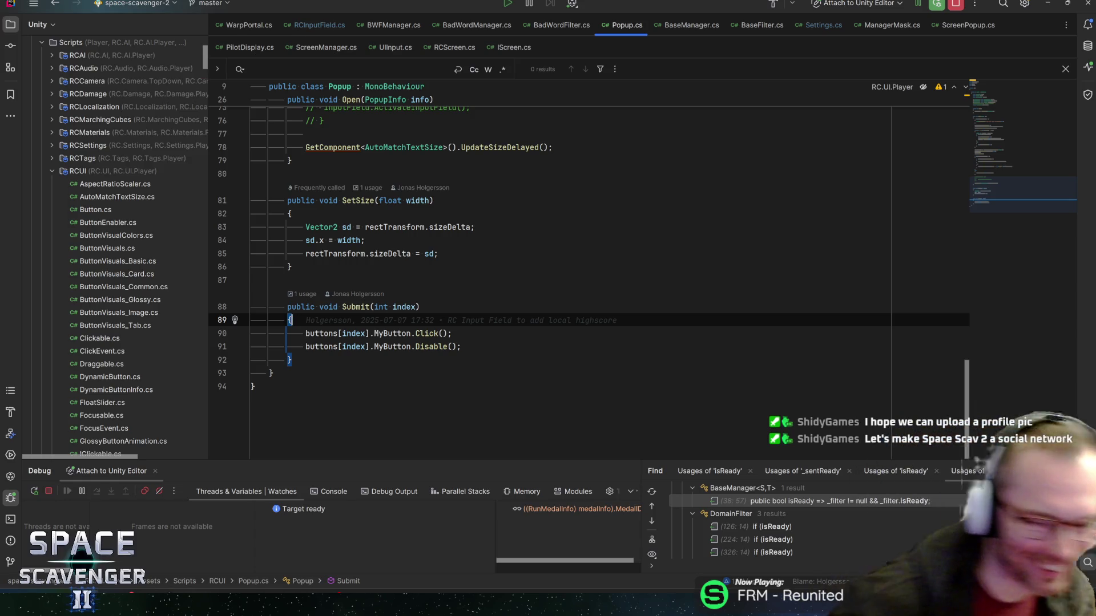
# Step: Compare Submit's button-click and button-disable lines, then return to ScreenPopup's popup.Submit call
pyautogui.hotkey('alt', 'Tab')
pyautogui.hotkey('alt', 'Tab')
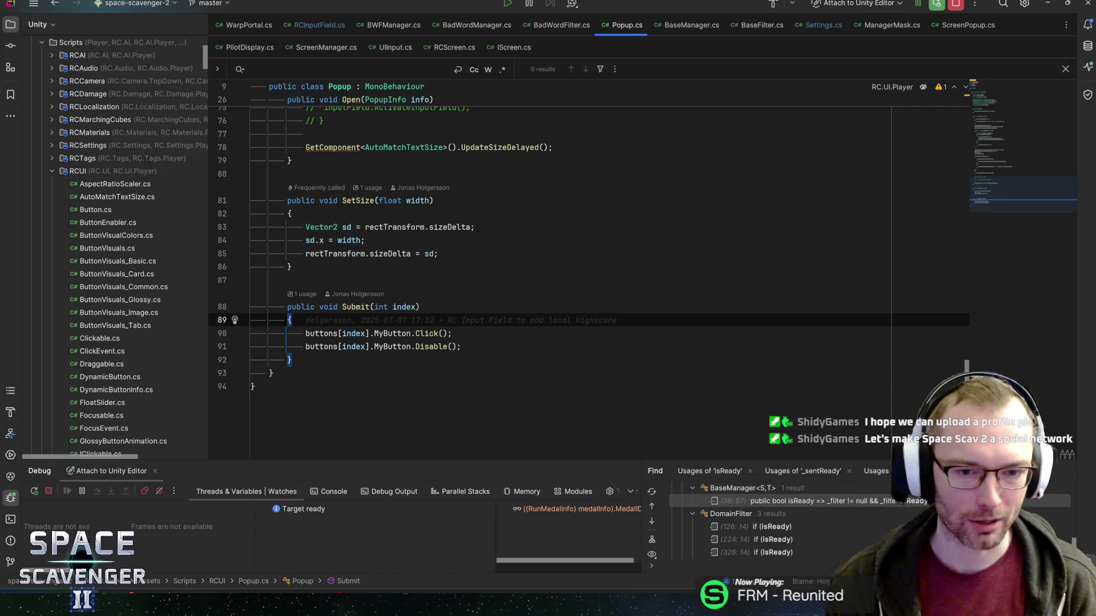
pyautogui.click(462, 346)
pyautogui.click(452, 333)
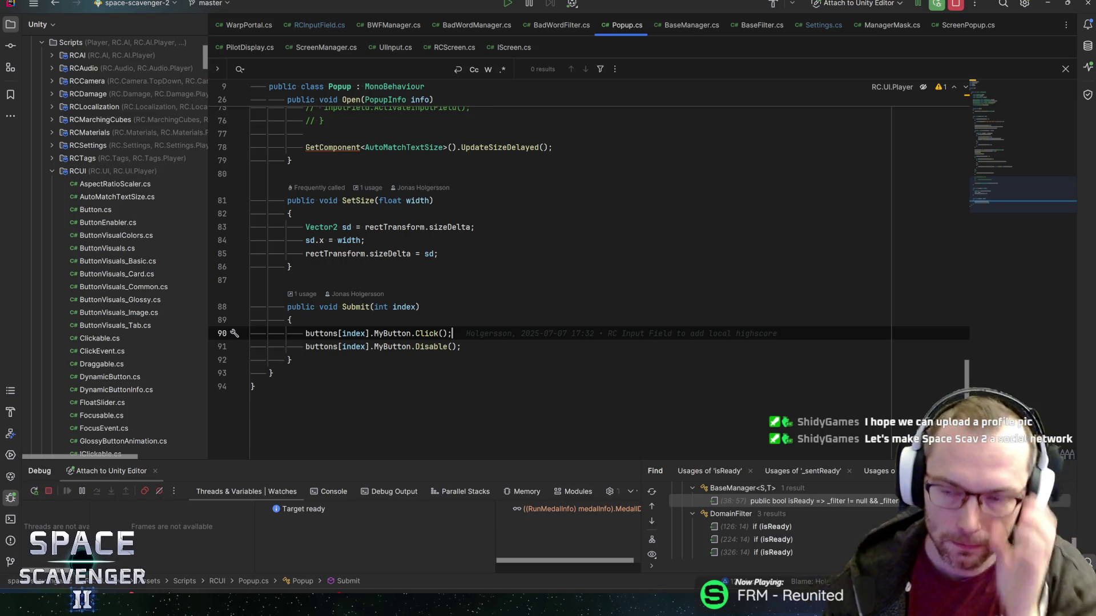
pyautogui.click(461, 347)
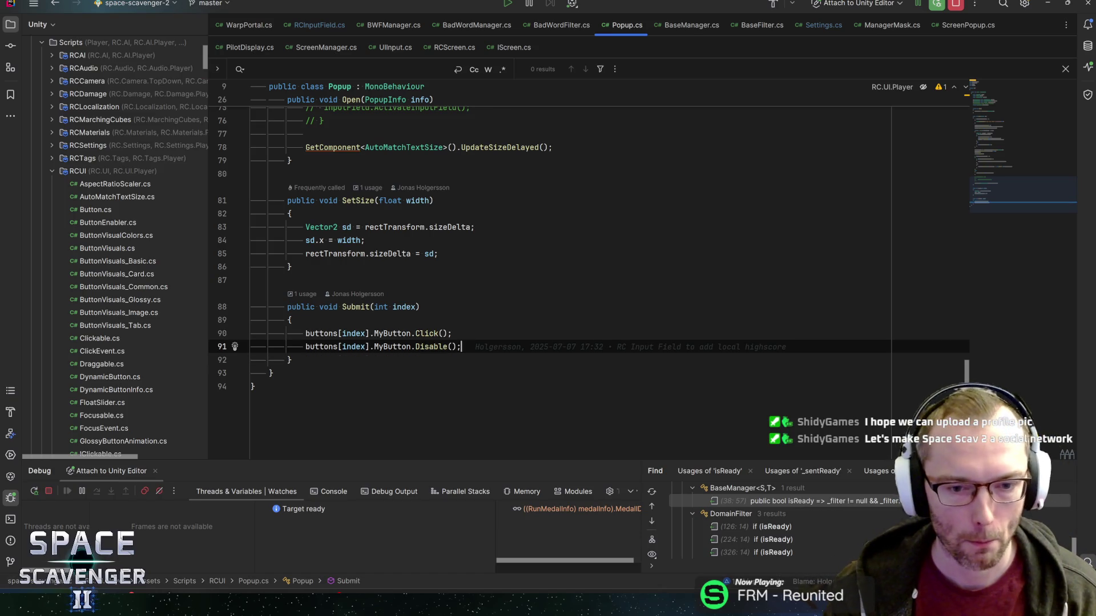
pyautogui.click(452, 333)
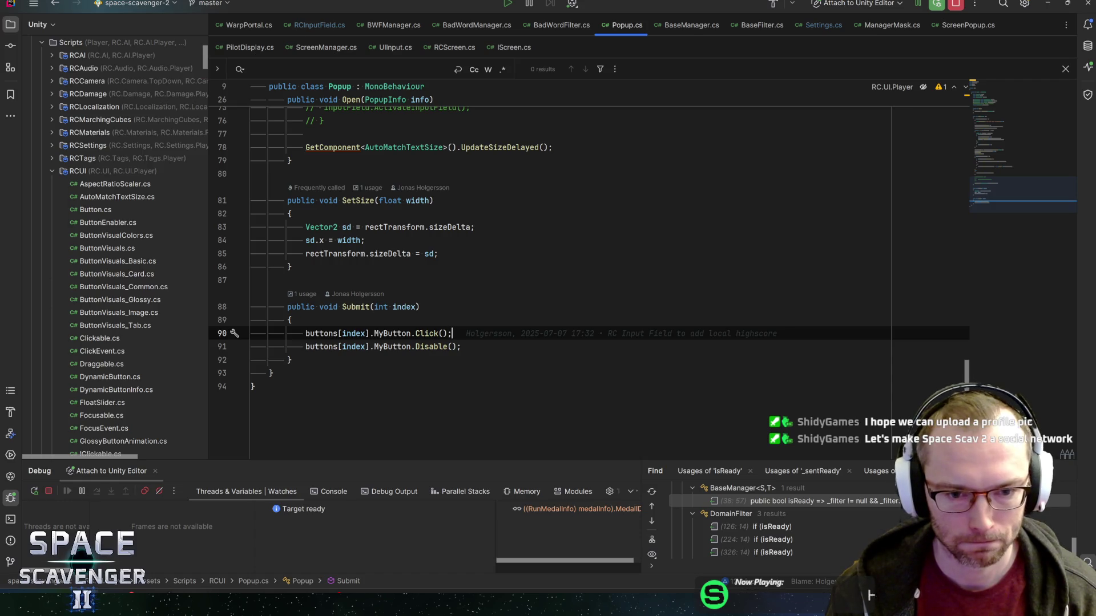
pyautogui.click(461, 346)
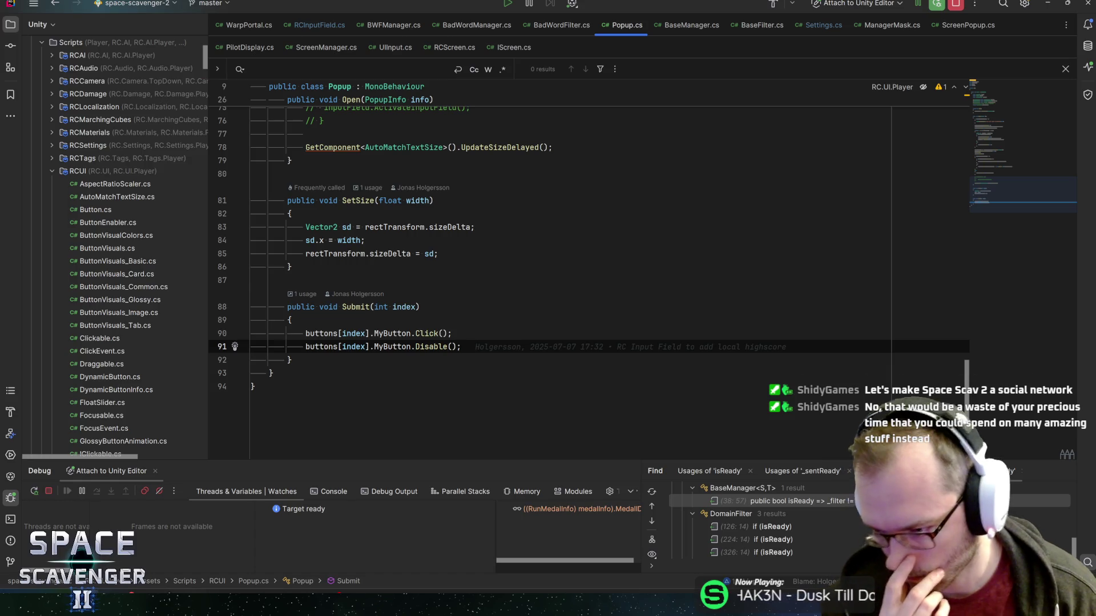
pyautogui.click(452, 334)
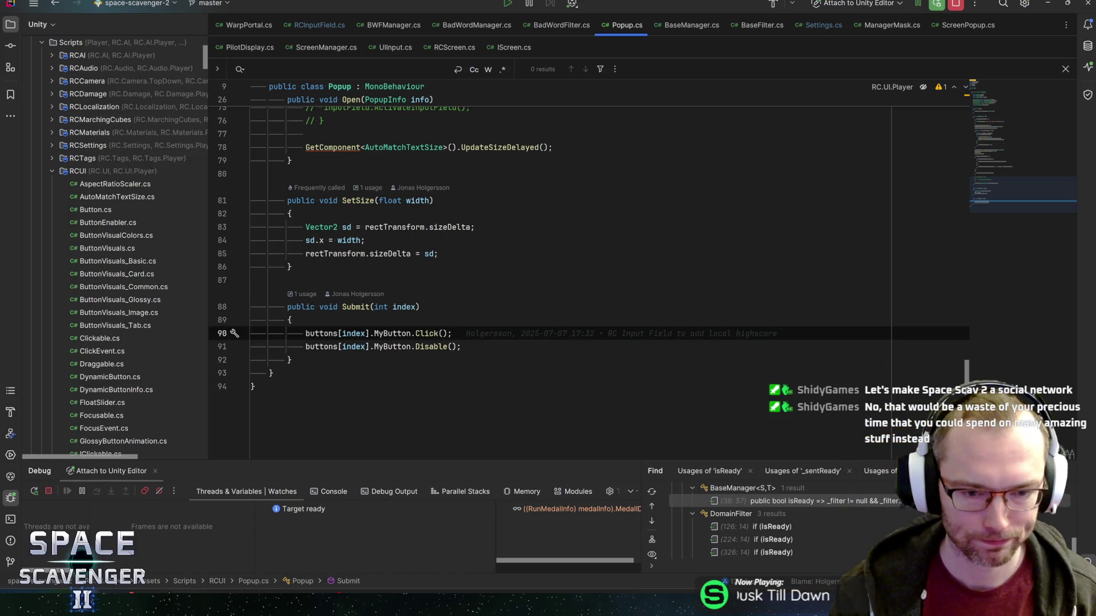
pyautogui.click(341, 334)
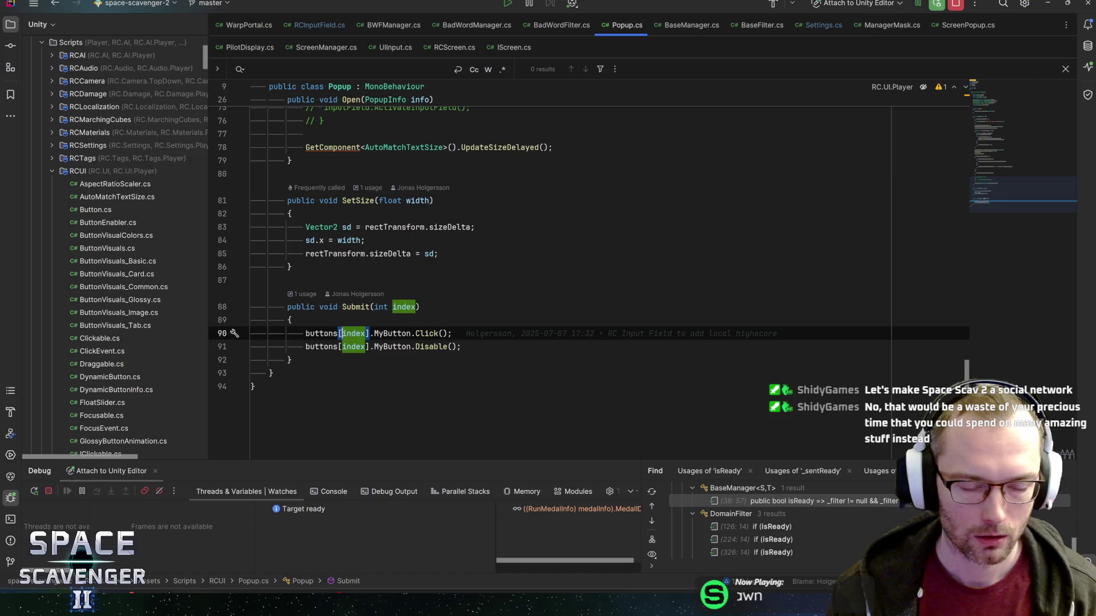
pyautogui.click(461, 347)
pyautogui.click(304, 294)
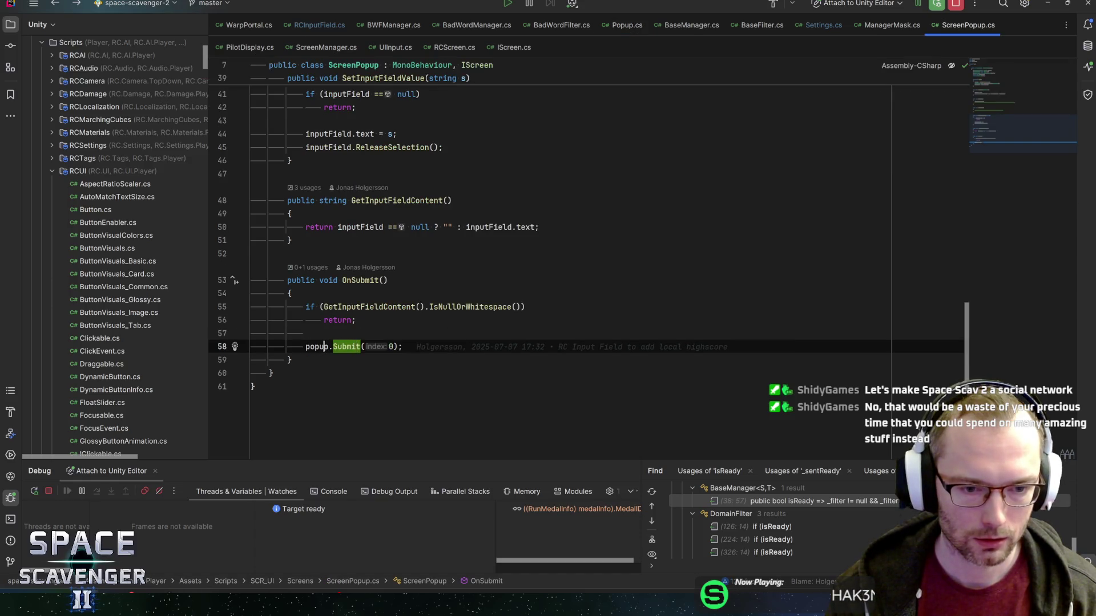
# Step: Retrace OnSubmit from RCScreen back to Popup.Submit, highlighting index and the buttons array
pyautogui.click(346, 347)
pyautogui.hotkey('ctrl', 'u')
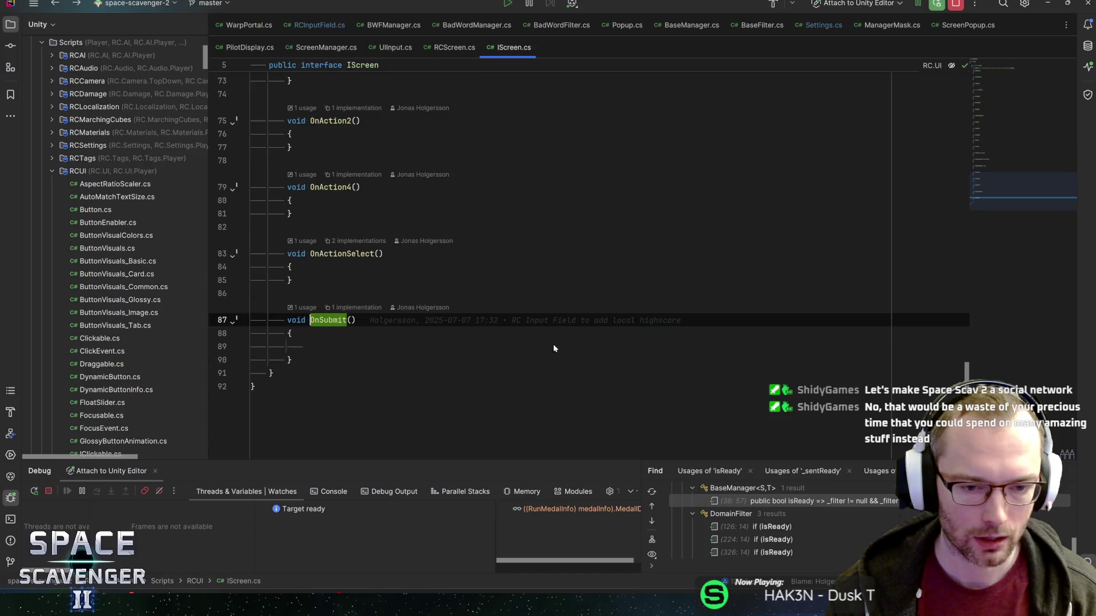
pyautogui.hotkey('ctrl', 'b')
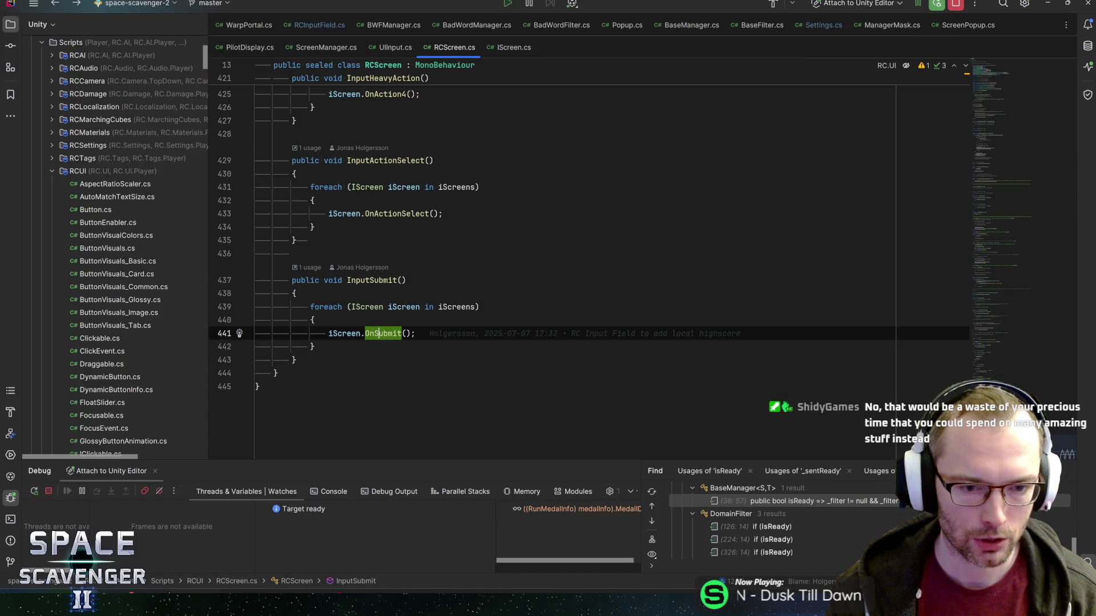
pyautogui.hotkey('ctrl', 'b')
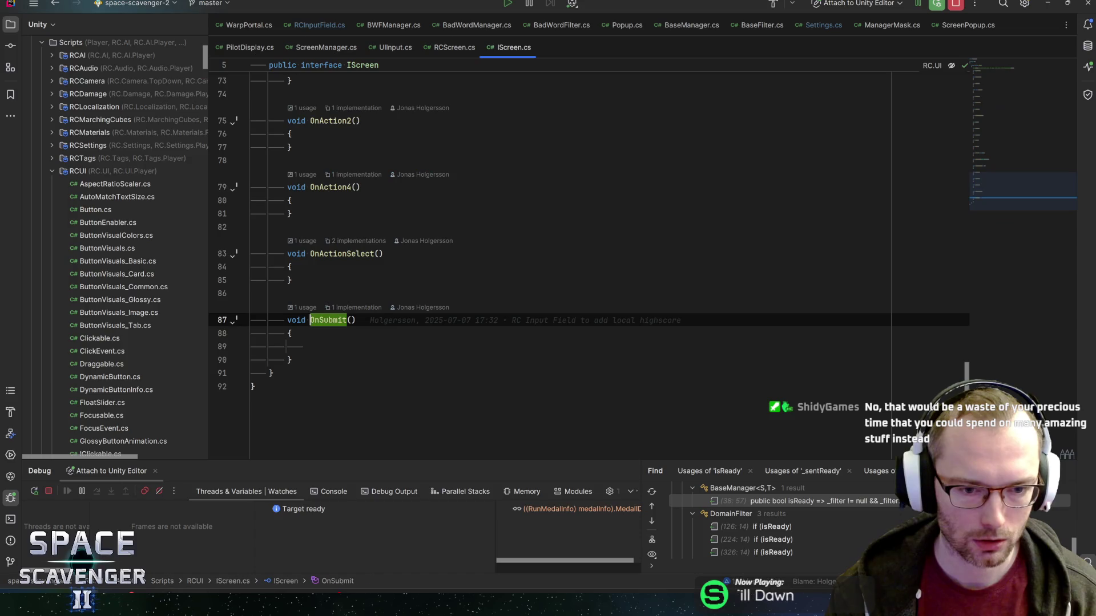
pyautogui.click(352, 308)
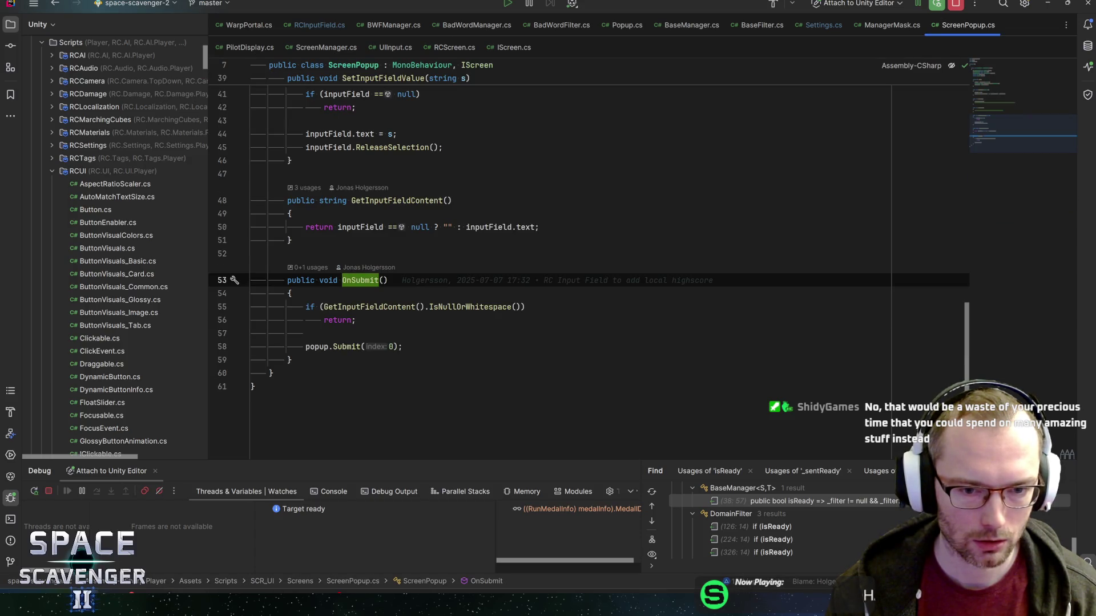
pyautogui.click(315, 346)
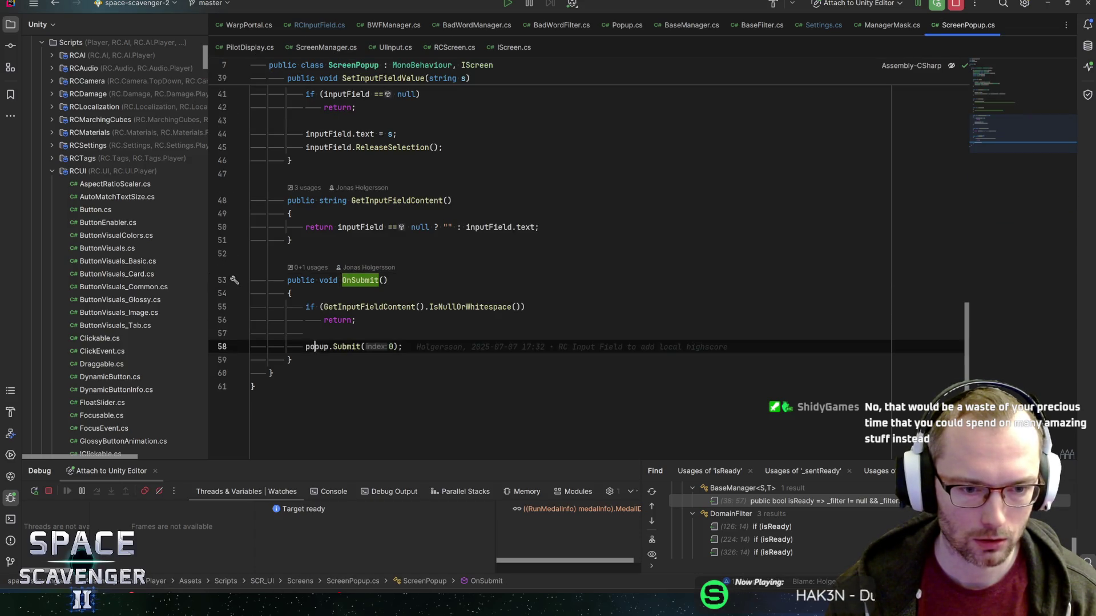
pyautogui.click(347, 346)
pyautogui.hotkey('ctrl', 'b')
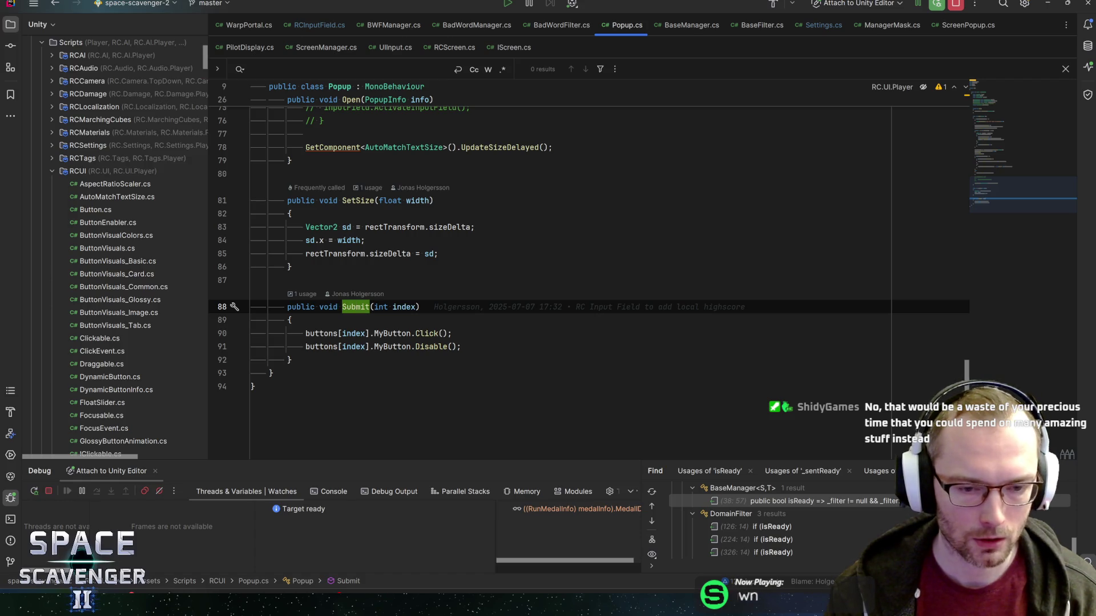
pyautogui.click(414, 308)
pyautogui.click(368, 333)
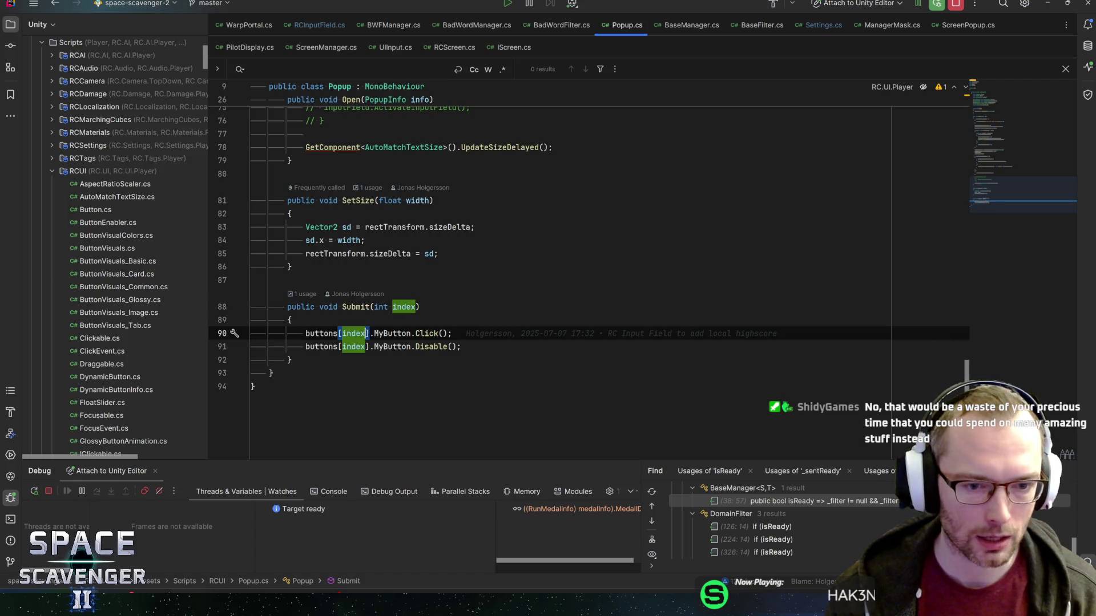
pyautogui.click(339, 333)
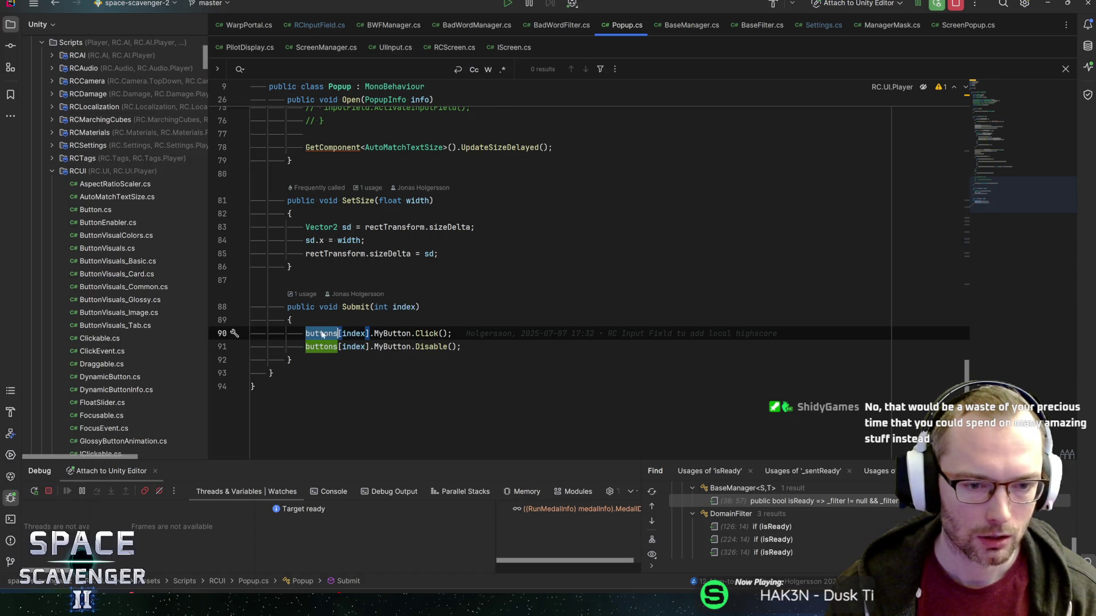
pyautogui.moveTo(988, 190); pyautogui.dragTo(986, 132)
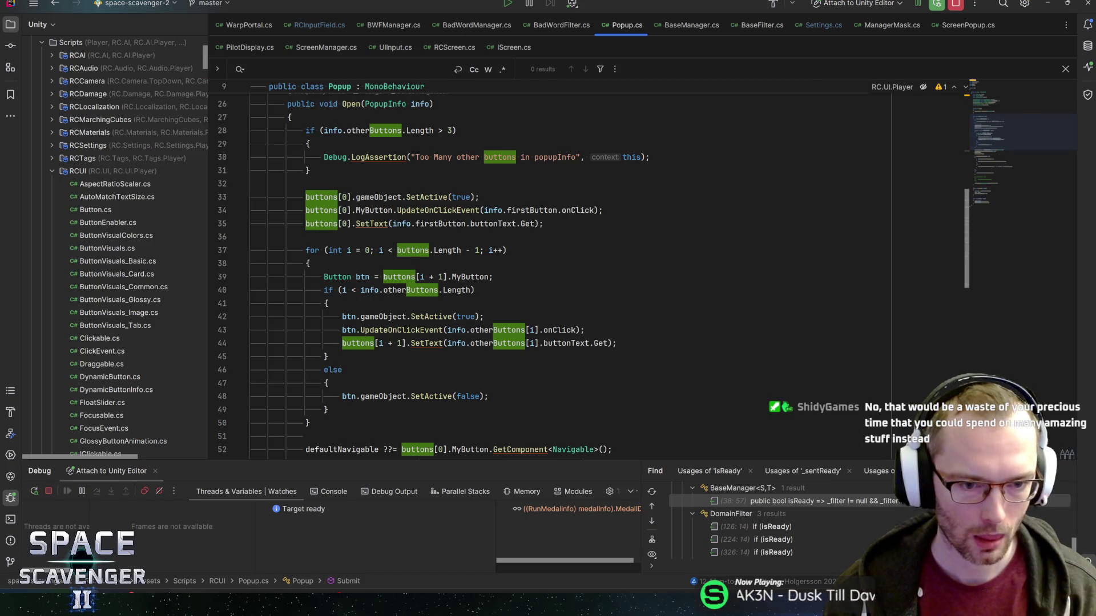
# Step: Check blame hints for Popup's navPanel, buttons, defaultNavigable and rectTransform fields
pyautogui.scroll(-1, 642, 275)
pyautogui.scroll(-1, 571, 274)
pyautogui.scroll(8, 571, 274)
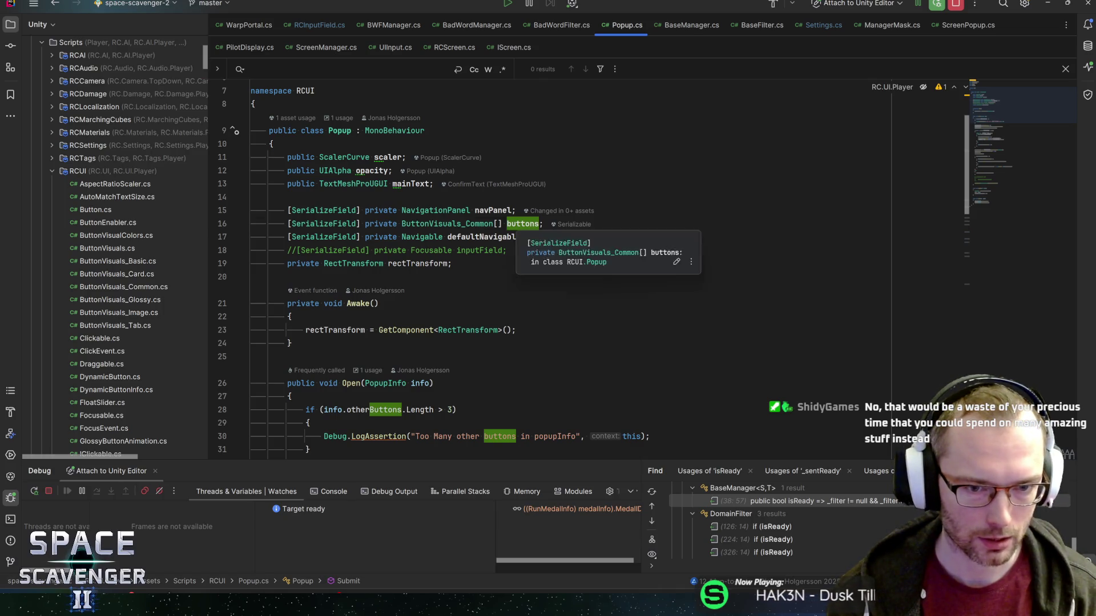
pyautogui.doubleClick(522, 223)
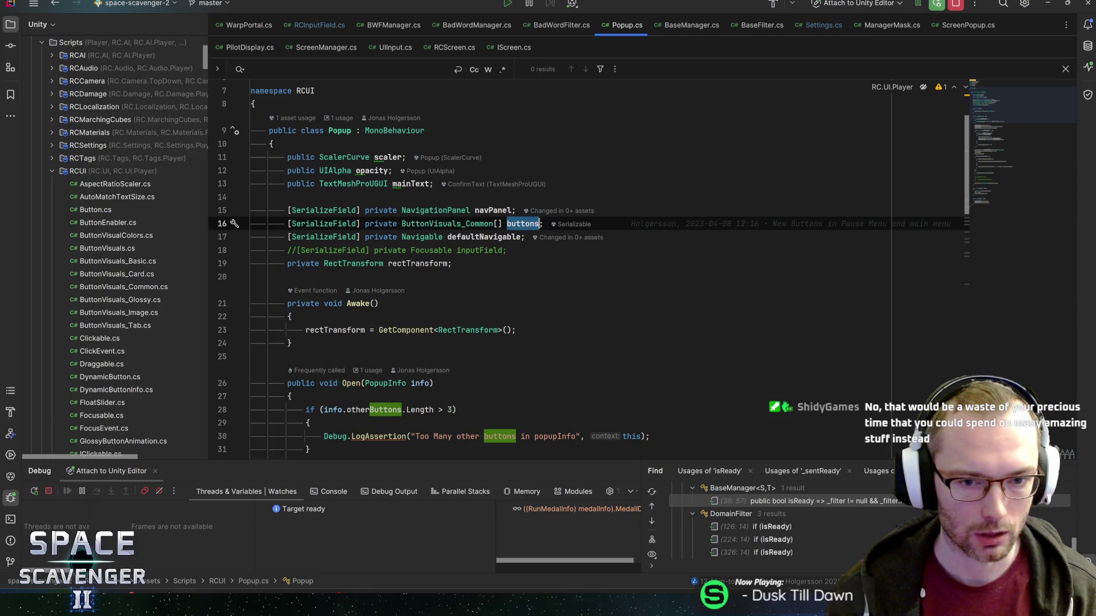
pyautogui.click(488, 210)
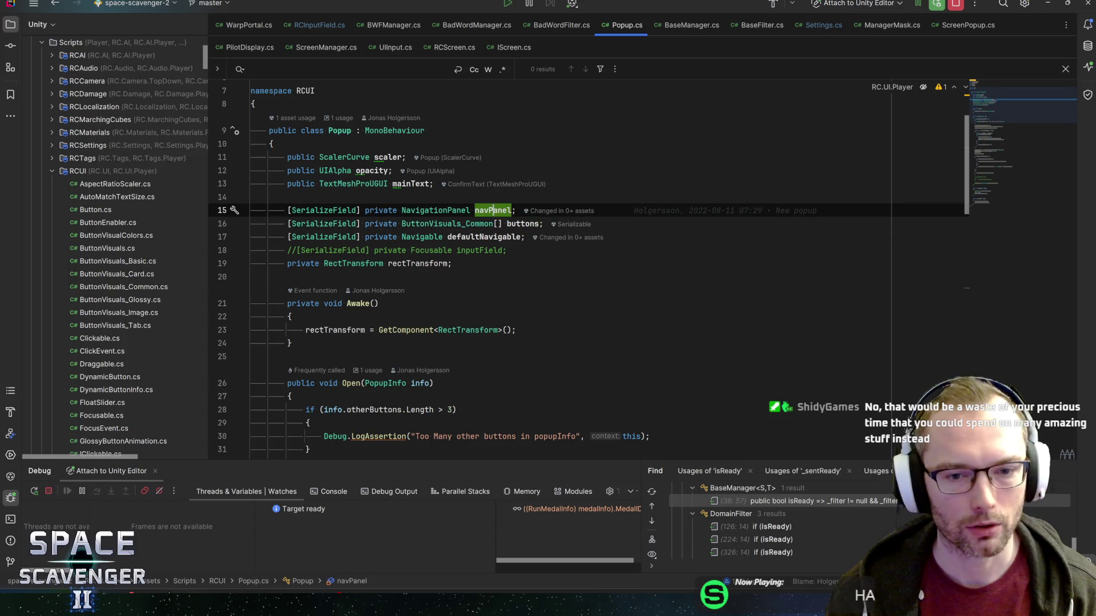
pyautogui.click(498, 210)
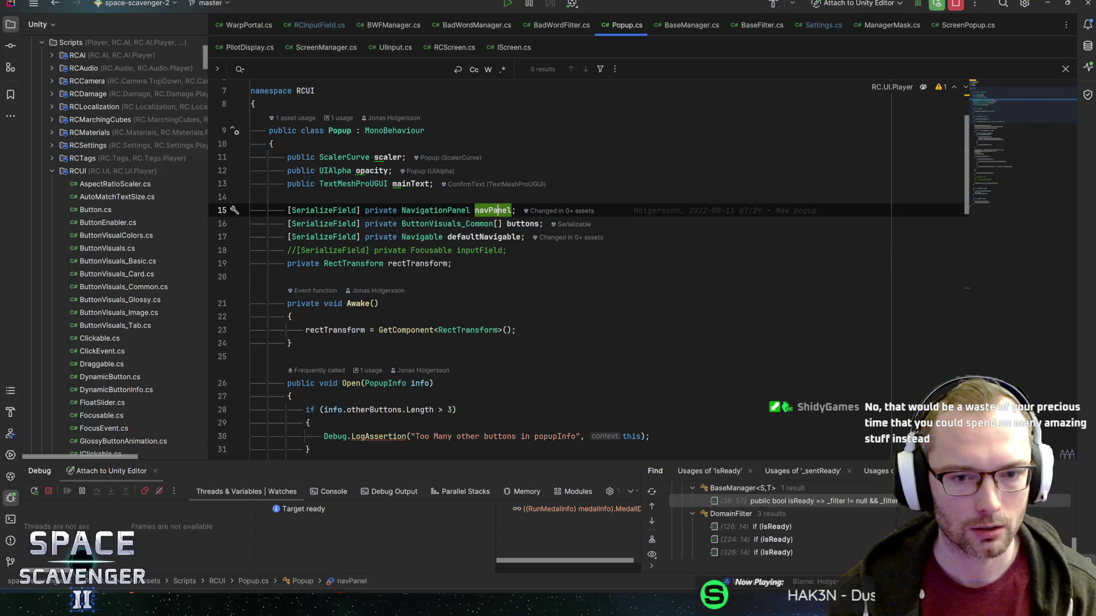
pyautogui.click(523, 224)
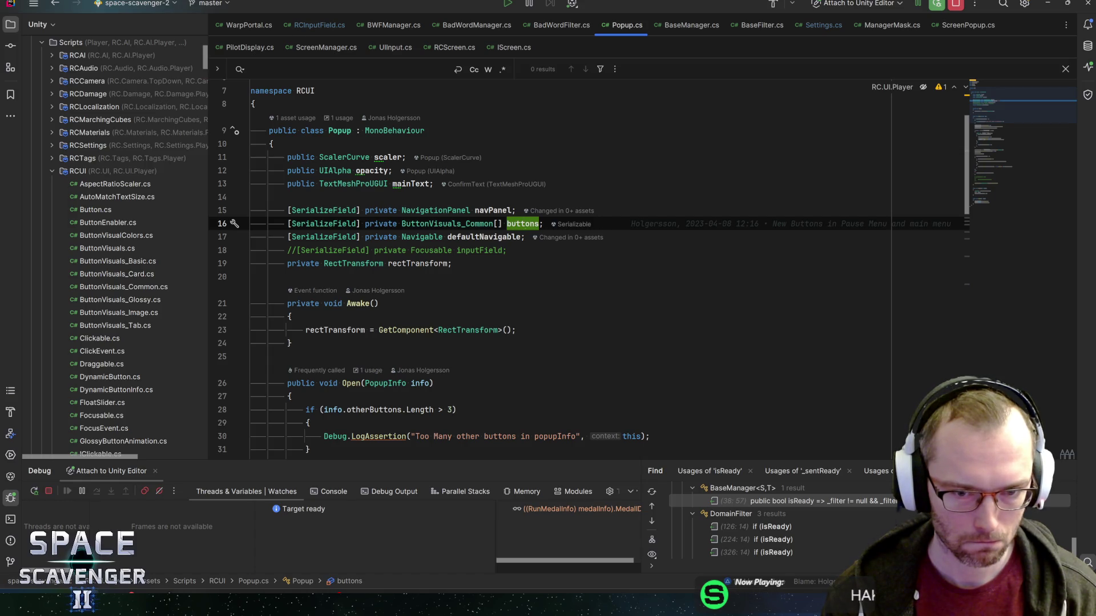
pyautogui.click(521, 237)
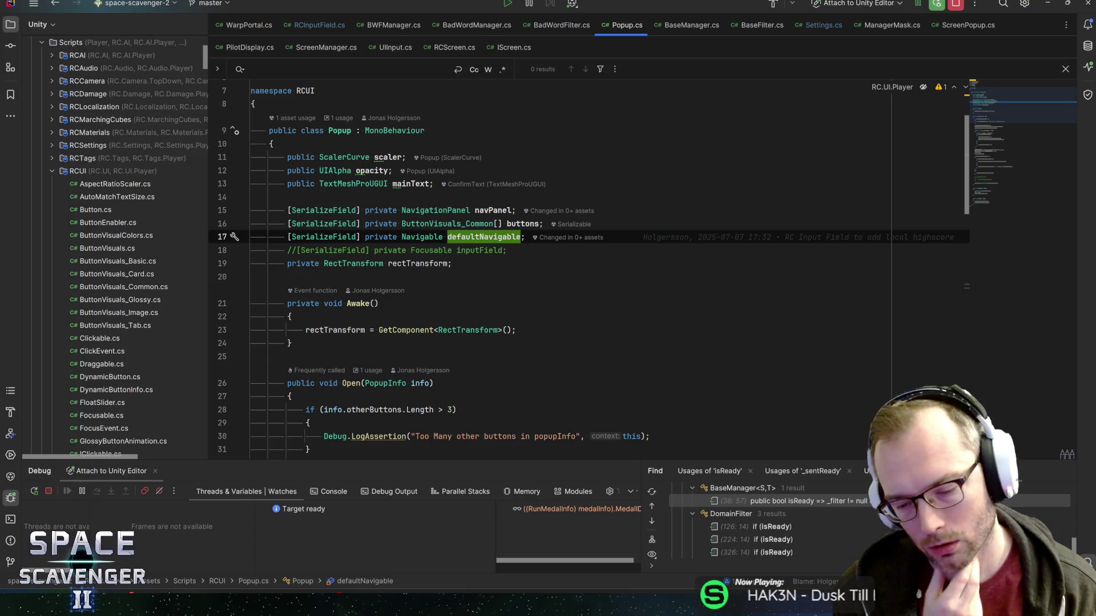
pyautogui.click(452, 263)
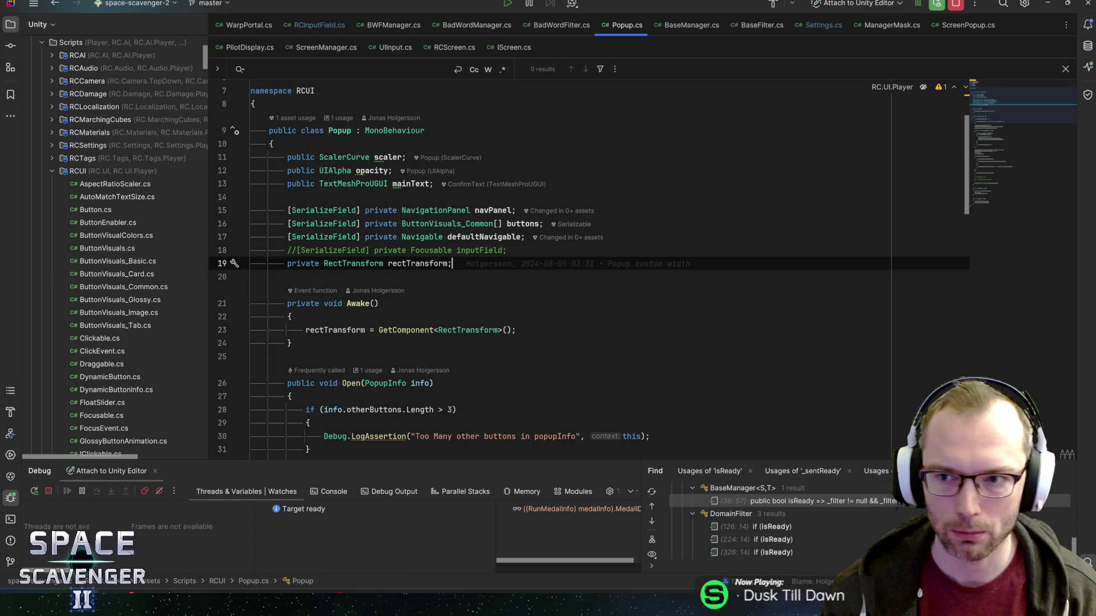
# Step: Check blame hints for Submit's button-click and button-disable lines
pyautogui.scroll(-2, 571, 274)
pyautogui.scroll(3, 571, 274)
pyautogui.scroll(-10, 571, 274)
pyautogui.scroll(-5, 571, 274)
pyautogui.click(445, 333)
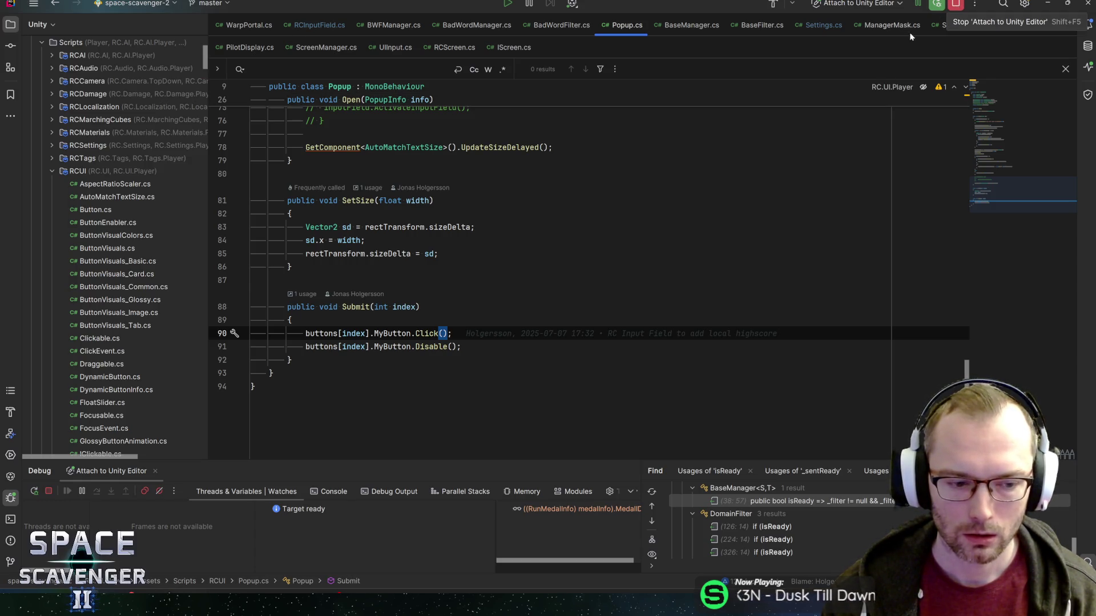
pyautogui.click(461, 347)
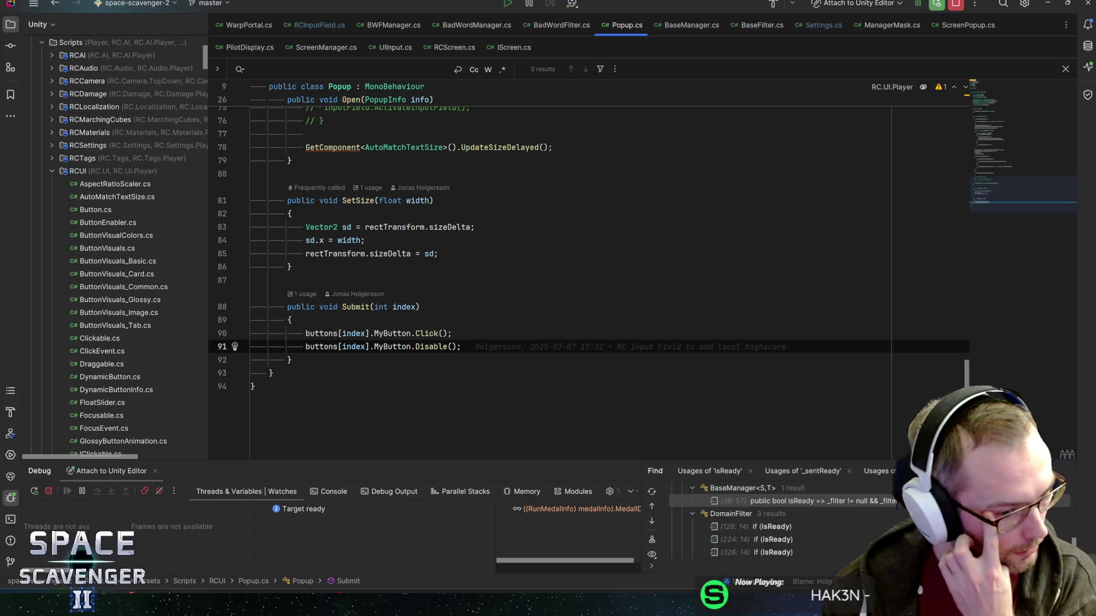
# Step: Review the 12 uncommitted changed files in GitHub Desktop, including all of them
pyautogui.hotkey('alt', 'Tab')
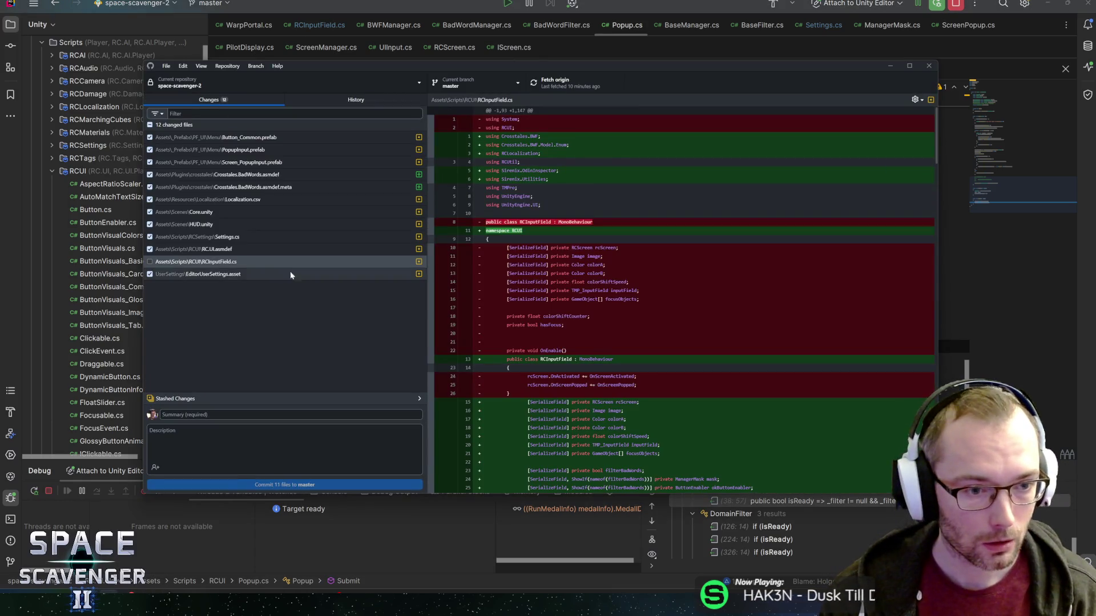
pyautogui.click(150, 125)
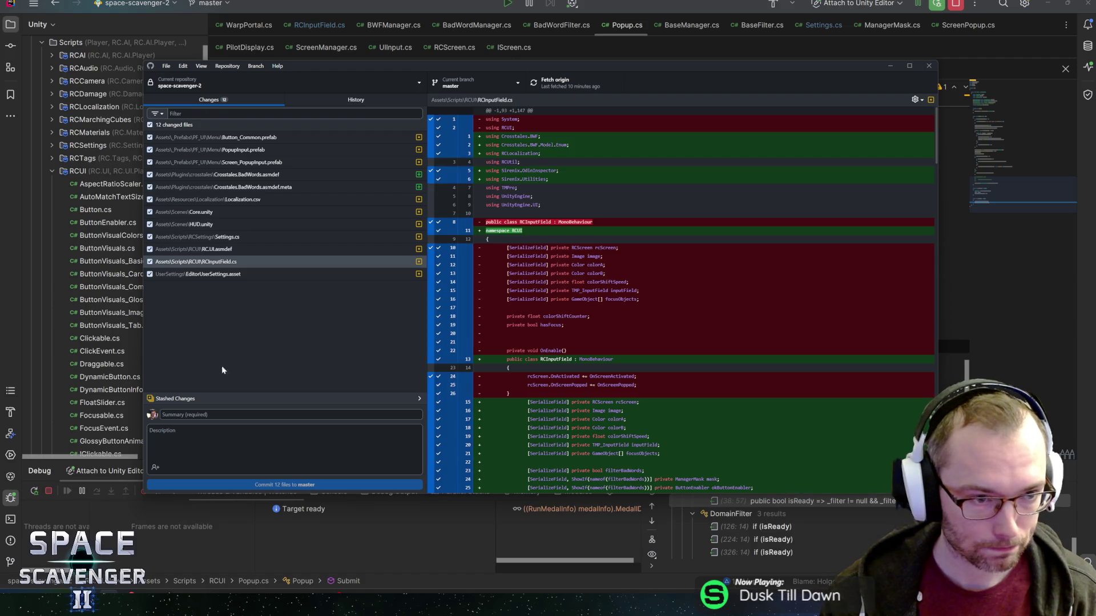
pyautogui.hotkey('alt', 'Tab')
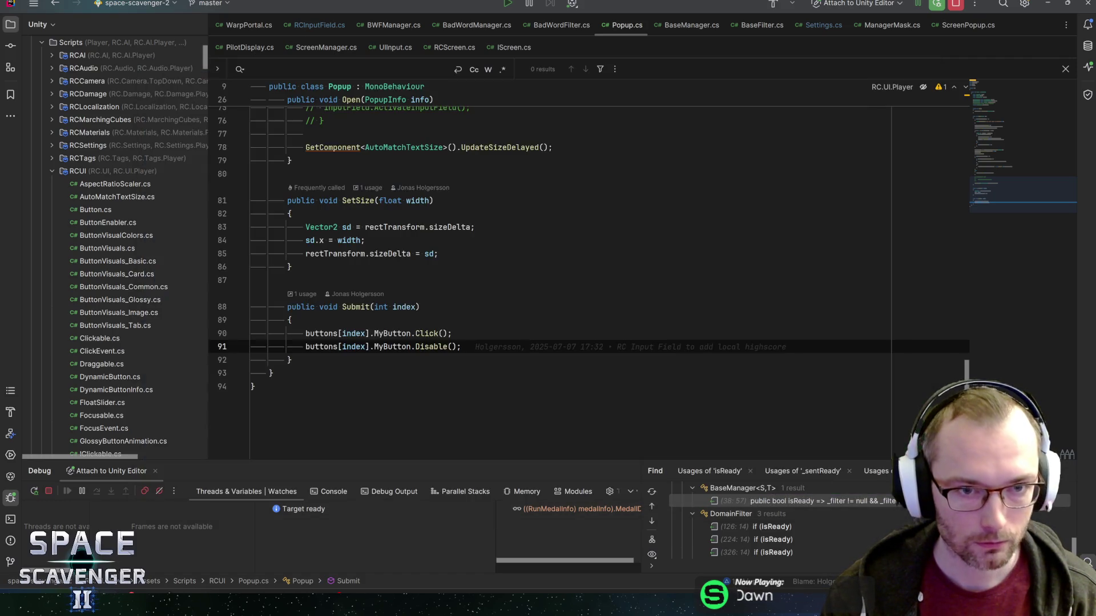
# Step: Stop Rider's debug session and open the BWF Manager log's source from Unity's Console
pyautogui.click(952, 6)
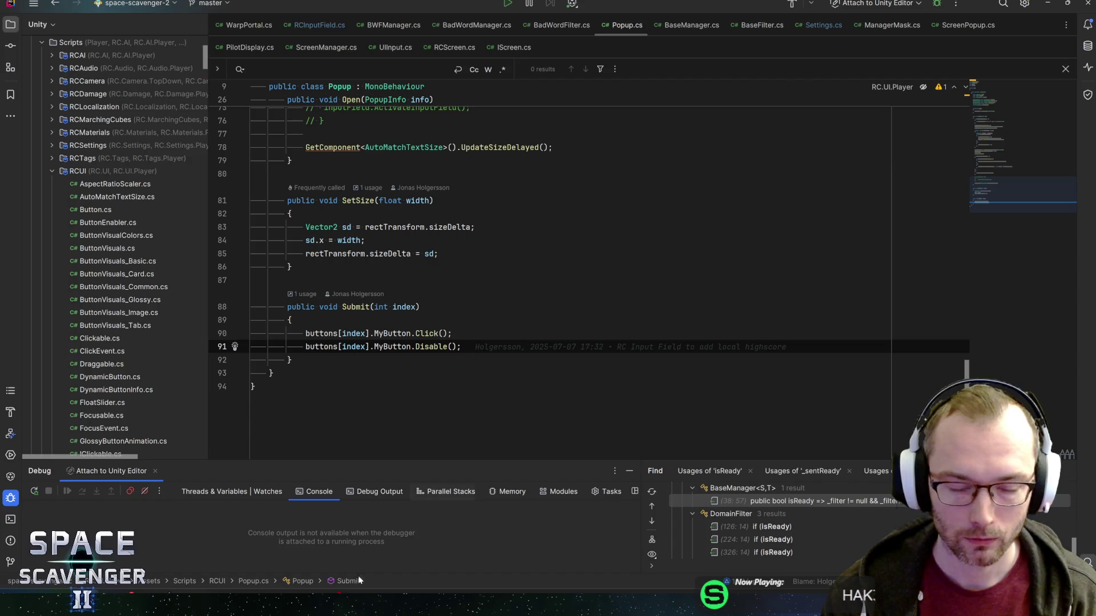
pyautogui.hotkey('alt', 'Tab')
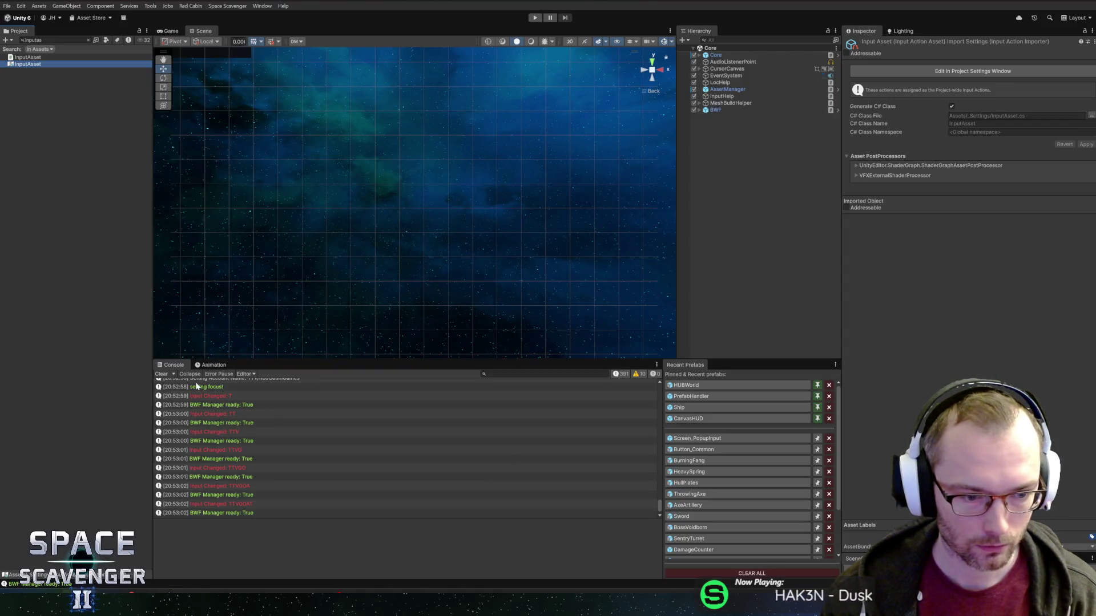
pyautogui.doubleClick(217, 404)
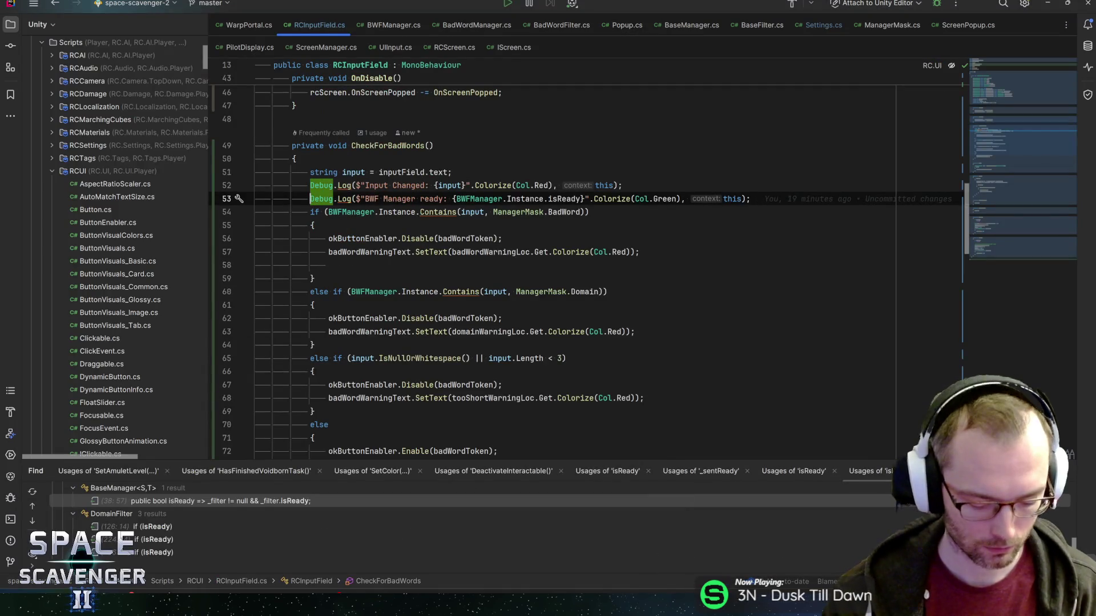
pyautogui.write('/')
# Step: Comment out line 52's Input Changed log, keep line 53's BWF Manager ready log, and review CheckForBadWords' ending
pyautogui.hotkey('ctrl', '/')
pyautogui.press('Up')
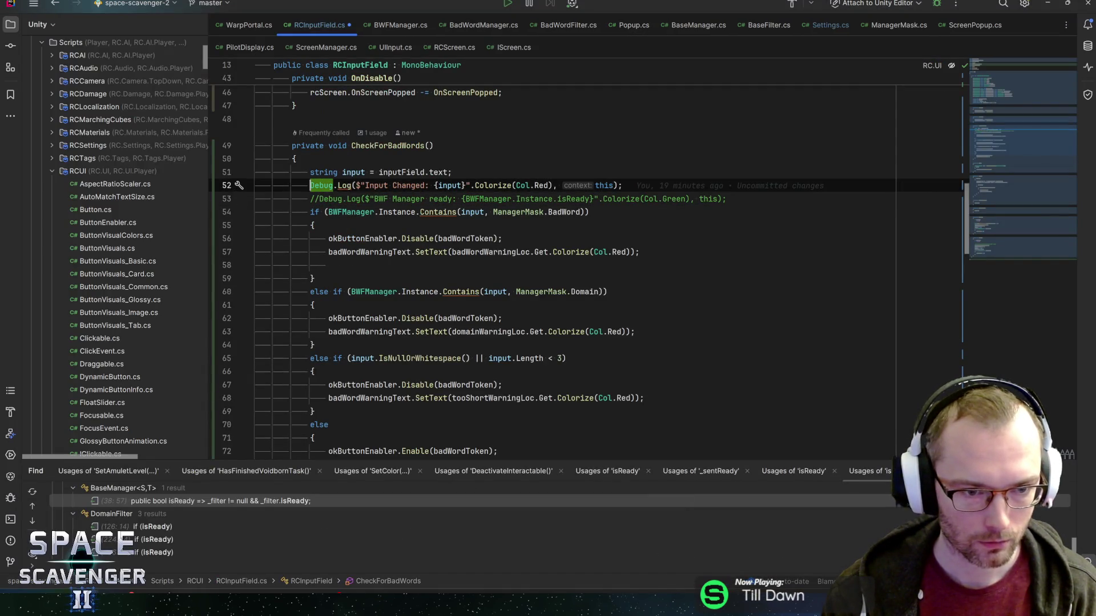
pyautogui.click(443, 199)
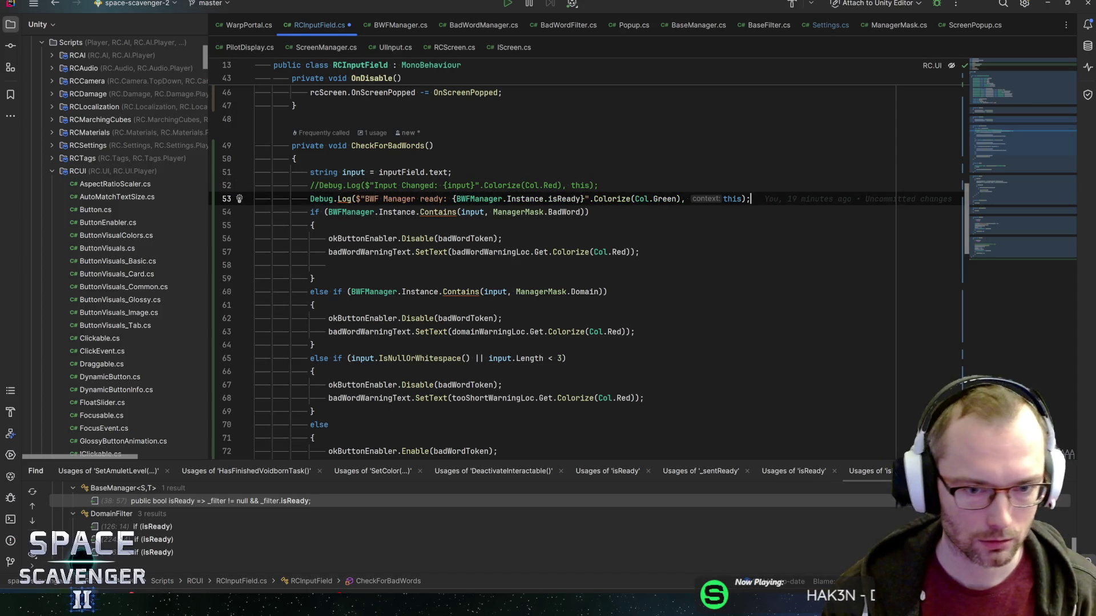
pyautogui.scroll(-1, 587, 263)
pyautogui.scroll(-5, 587, 262)
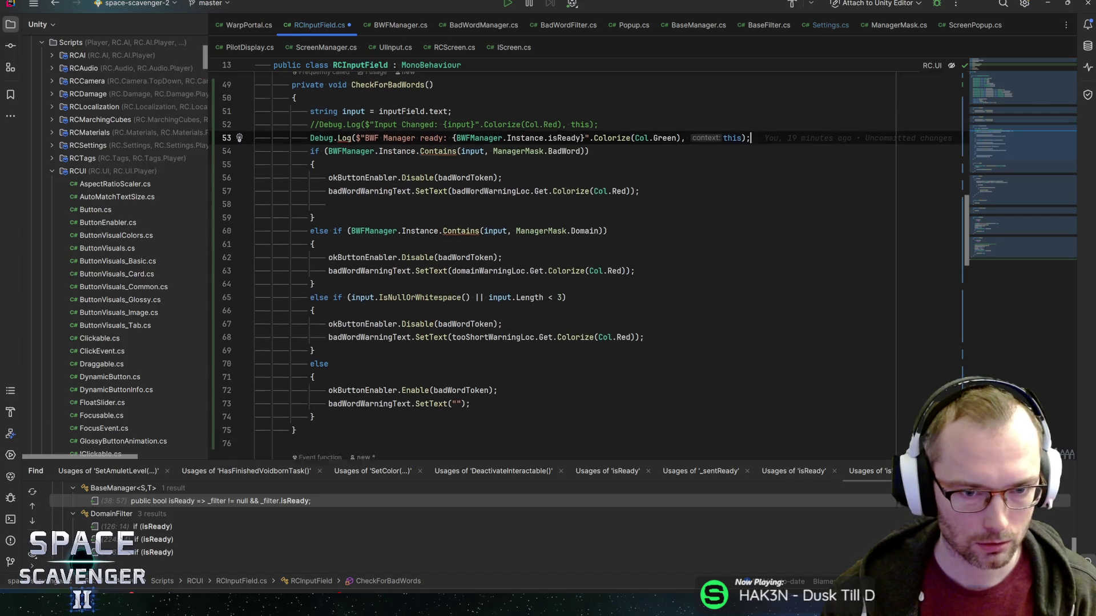
pyautogui.click(470, 301)
pyautogui.scroll(5, 588, 263)
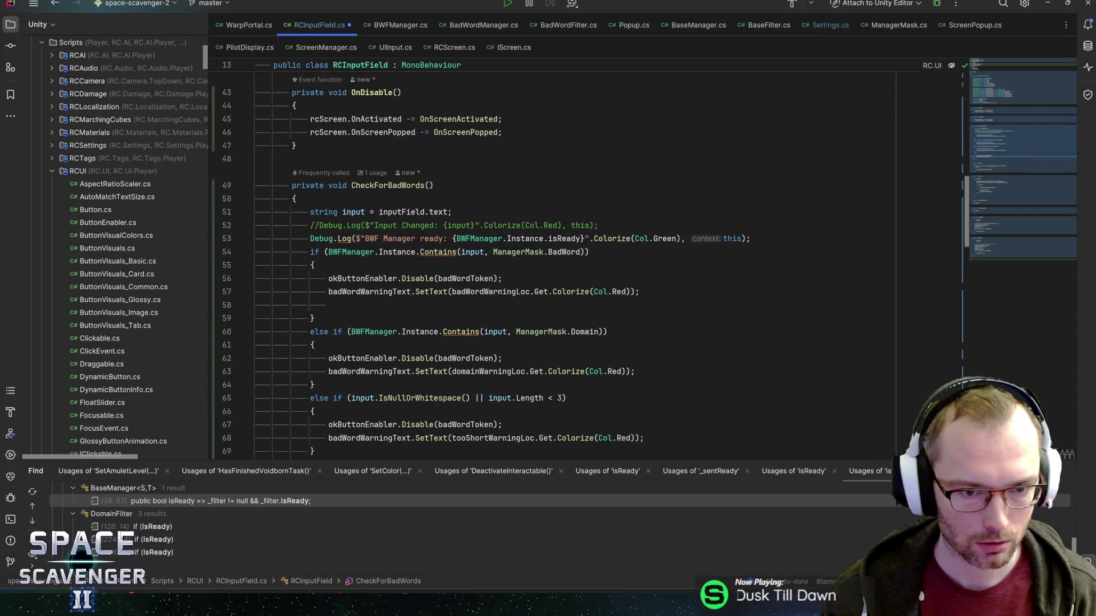
pyautogui.scroll(-5, 587, 263)
pyautogui.scroll(3, 588, 263)
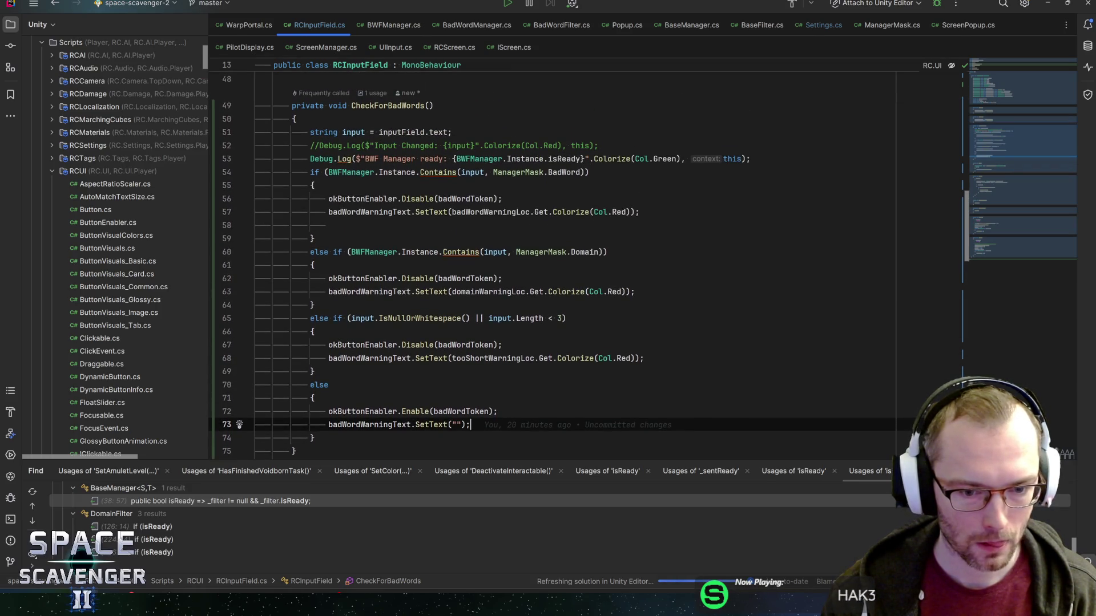
pyautogui.scroll(-1, 587, 263)
pyautogui.click(333, 345)
pyautogui.write('// All OK!')
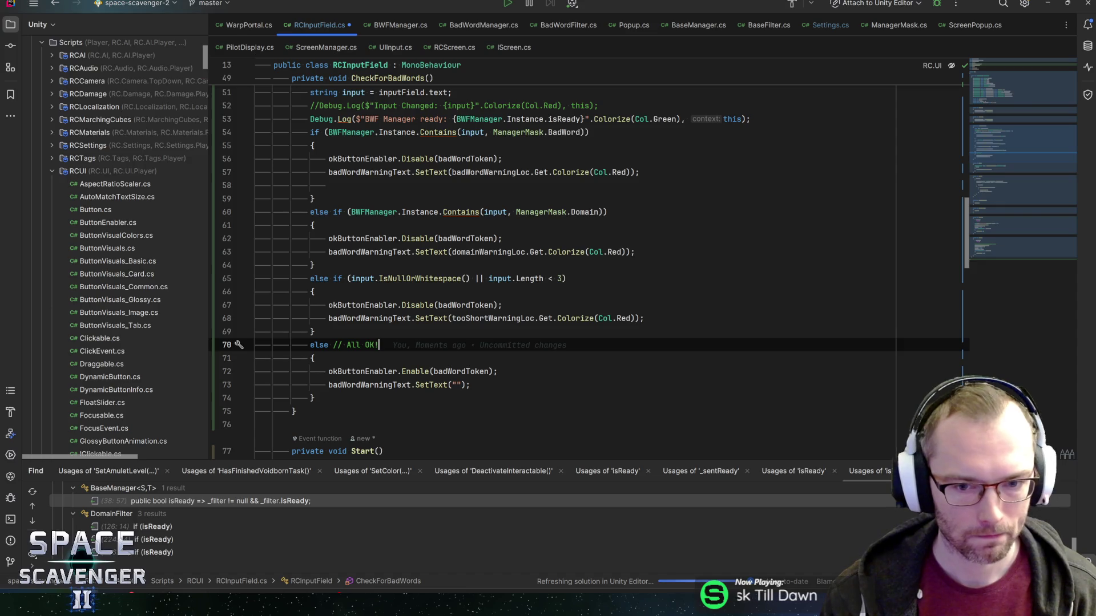
# Step: Save RCInputField.cs, let Unity recompile, and open the code behind the BWF Manager log entry
pyautogui.hotkey('ctrl', 's')
pyautogui.scroll(3, 434, 351)
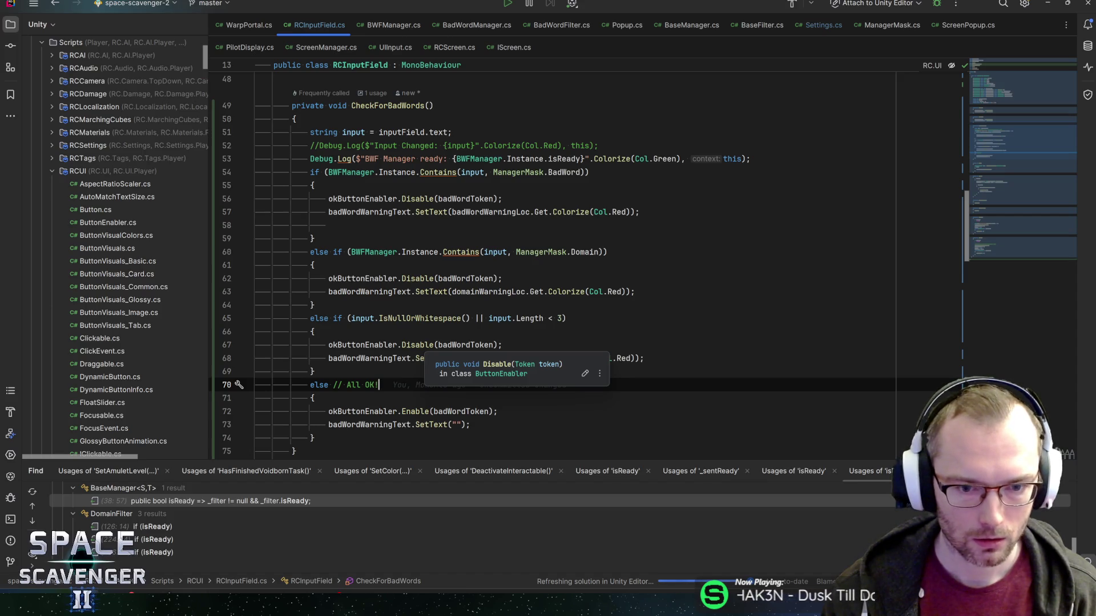
pyautogui.hotkey('alt', 'Tab')
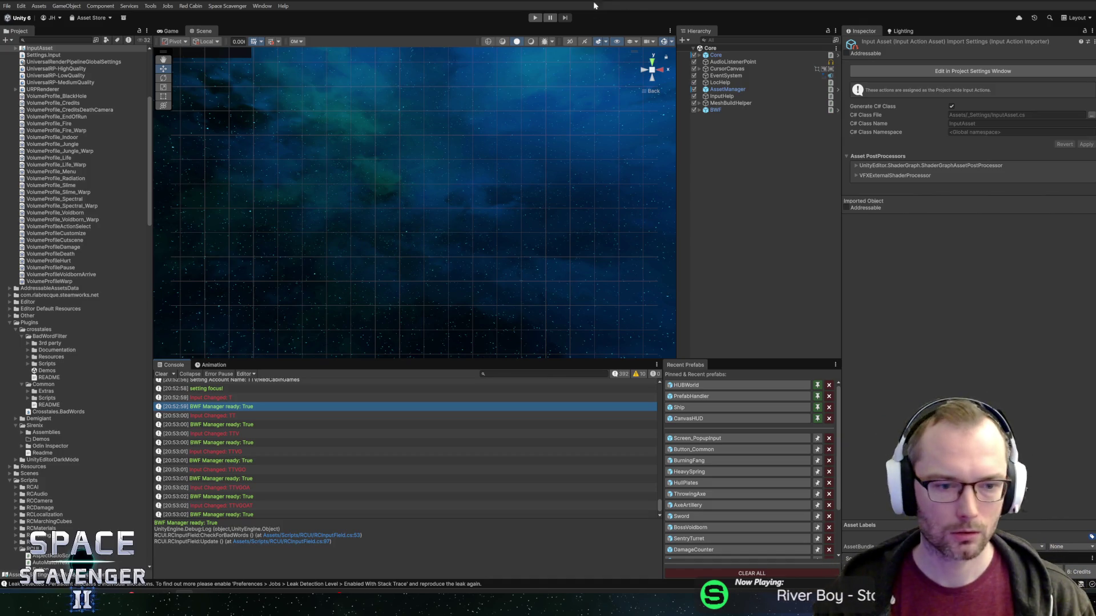
pyautogui.doubleClick(238, 465)
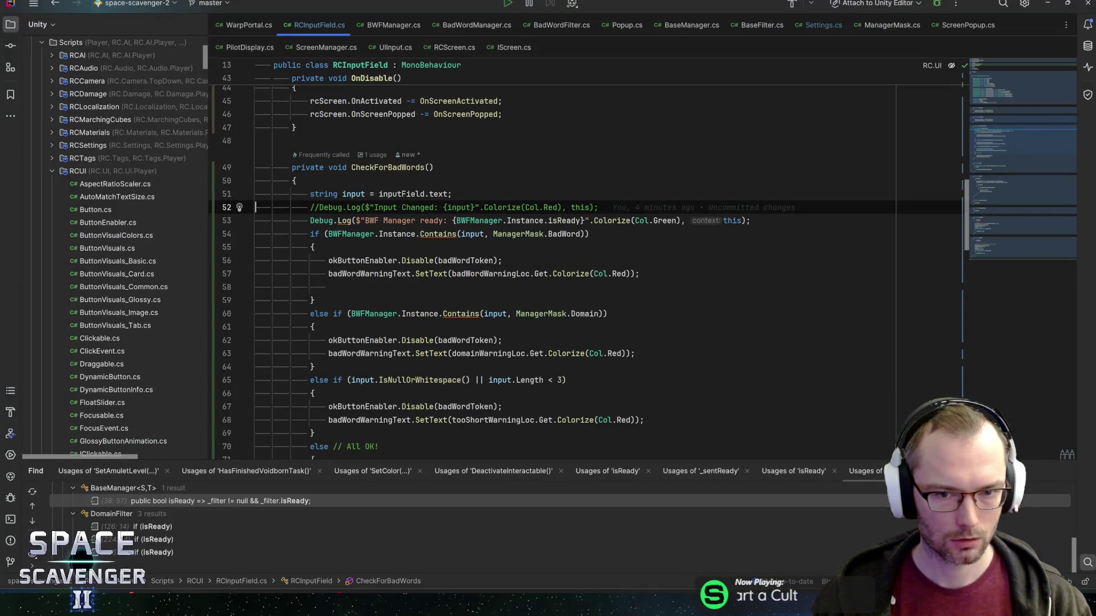
pyautogui.hotkey('alt', 'Tab')
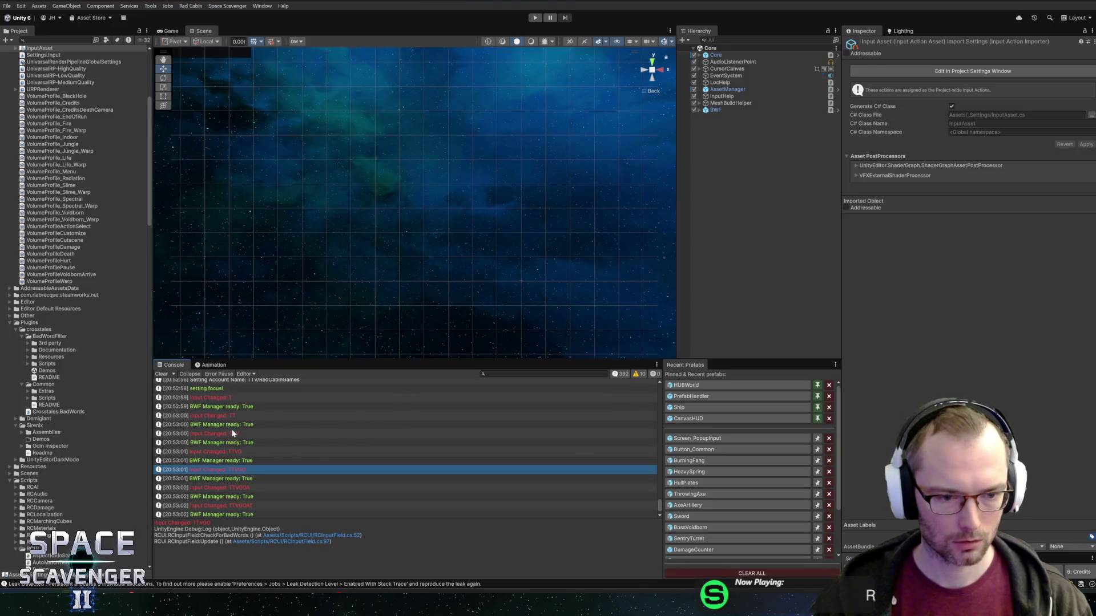
pyautogui.doubleClick(223, 391)
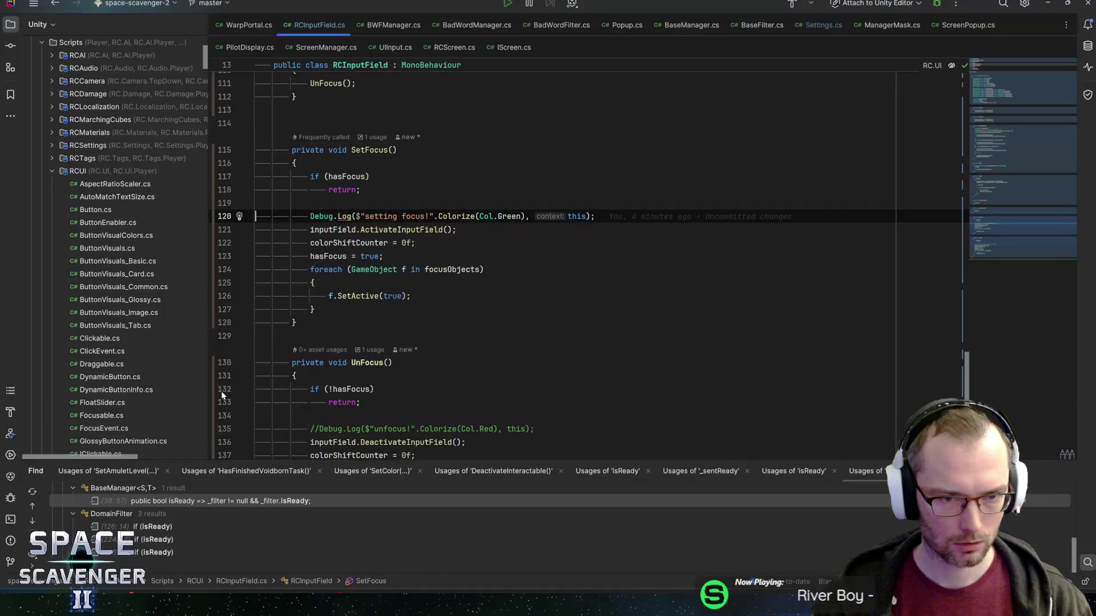
pyautogui.hotkey('alt', 'Tab')
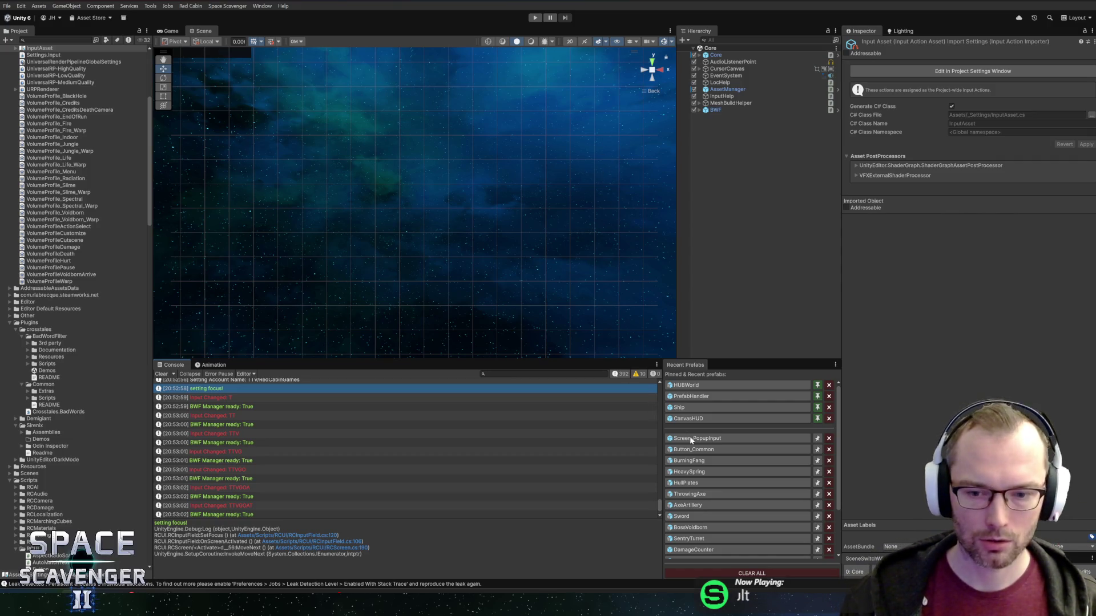
# Step: Open the Screen_PopupInput prefab and select its InputField (TMP) object in the Hierarchy
pyautogui.click(712, 438)
pyautogui.click(747, 107)
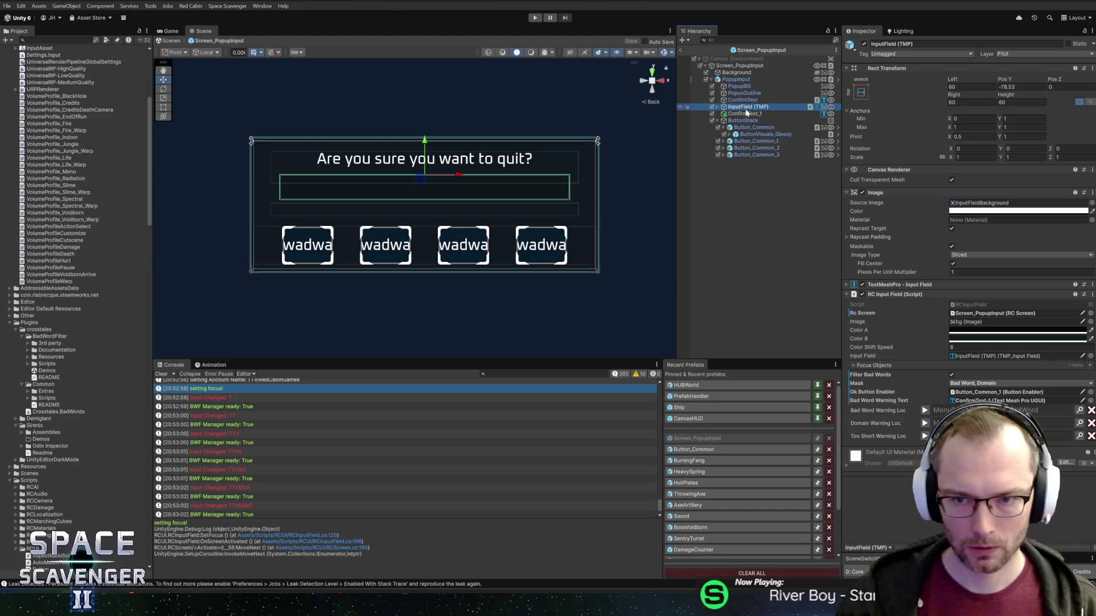
pyautogui.click(718, 107)
pyautogui.click(762, 113)
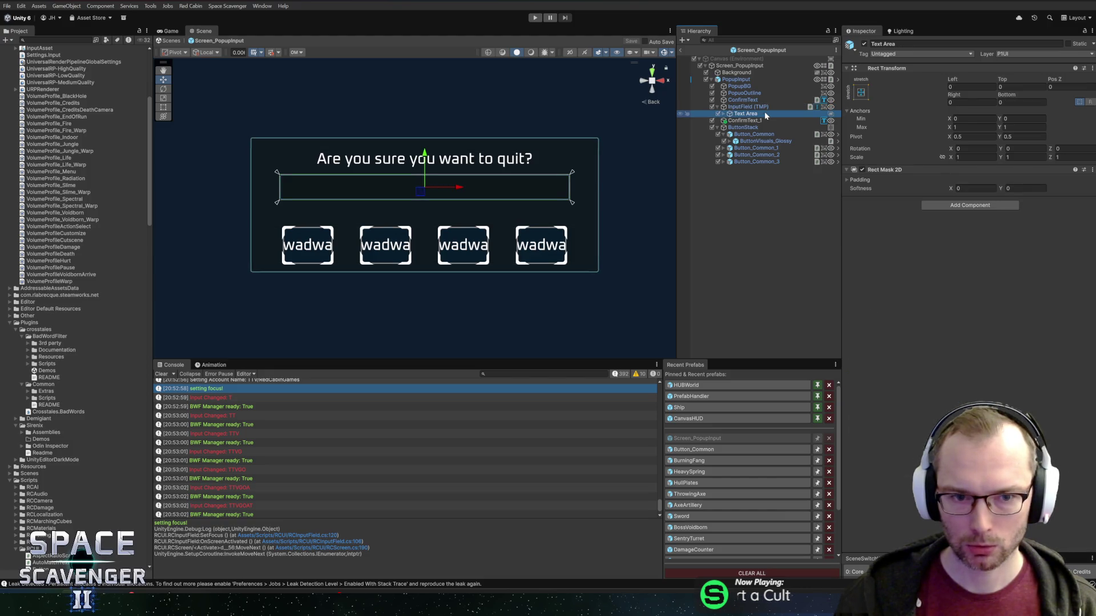
pyautogui.click(717, 107)
pyautogui.click(721, 107)
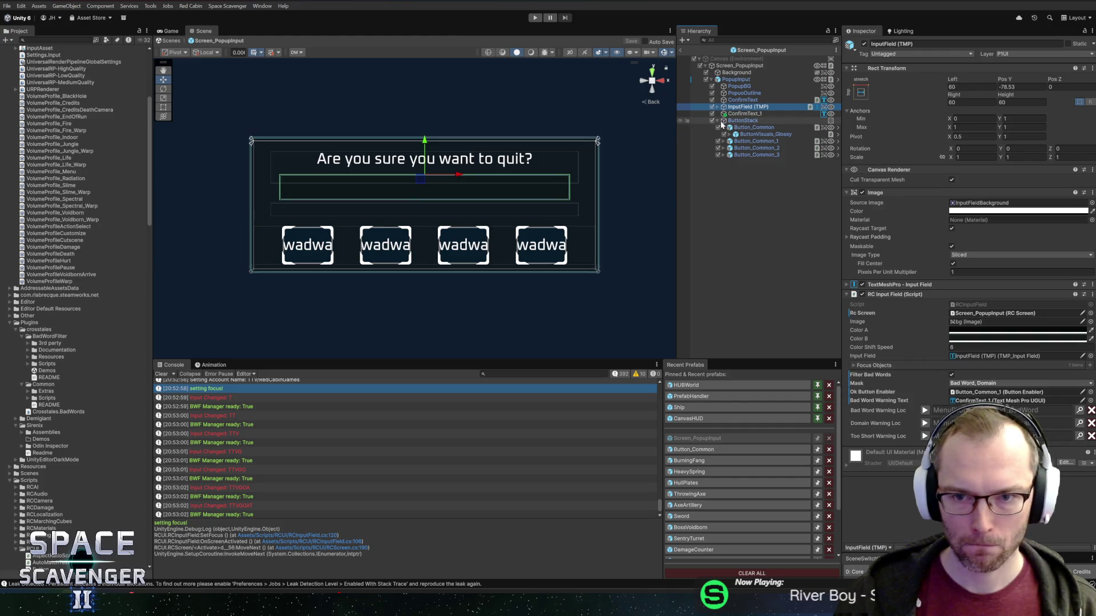
pyautogui.click(717, 121)
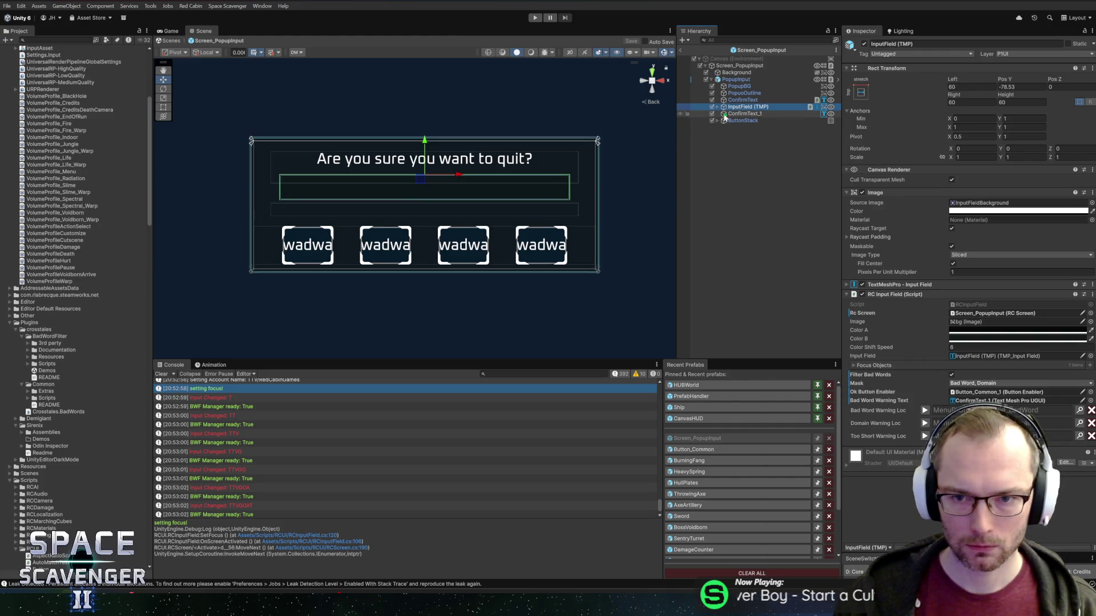
pyautogui.click(717, 121)
pyautogui.click(742, 100)
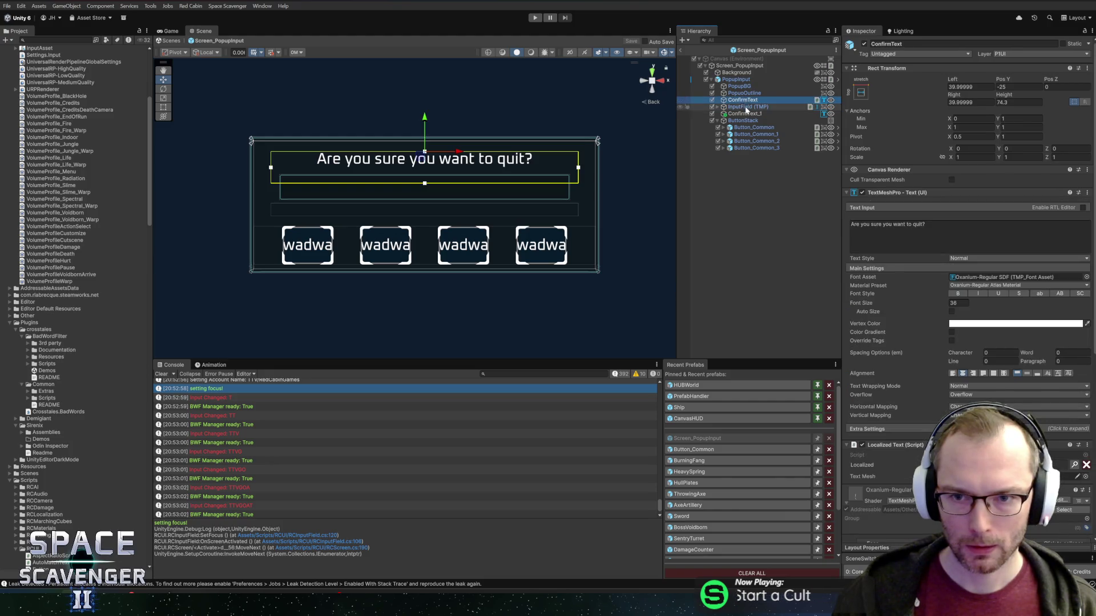
pyautogui.click(745, 107)
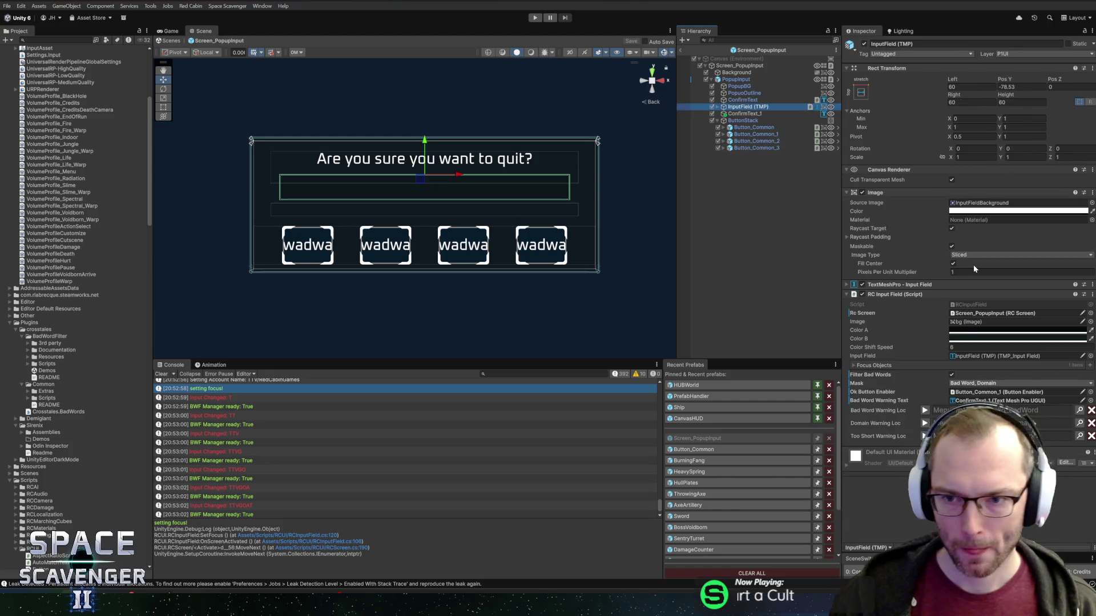
# Step: Add the Clickable component to InputField (TMP) and open RCInputField.cs through Edit Script
pyautogui.rightClick(905, 296)
pyautogui.click(936, 388)
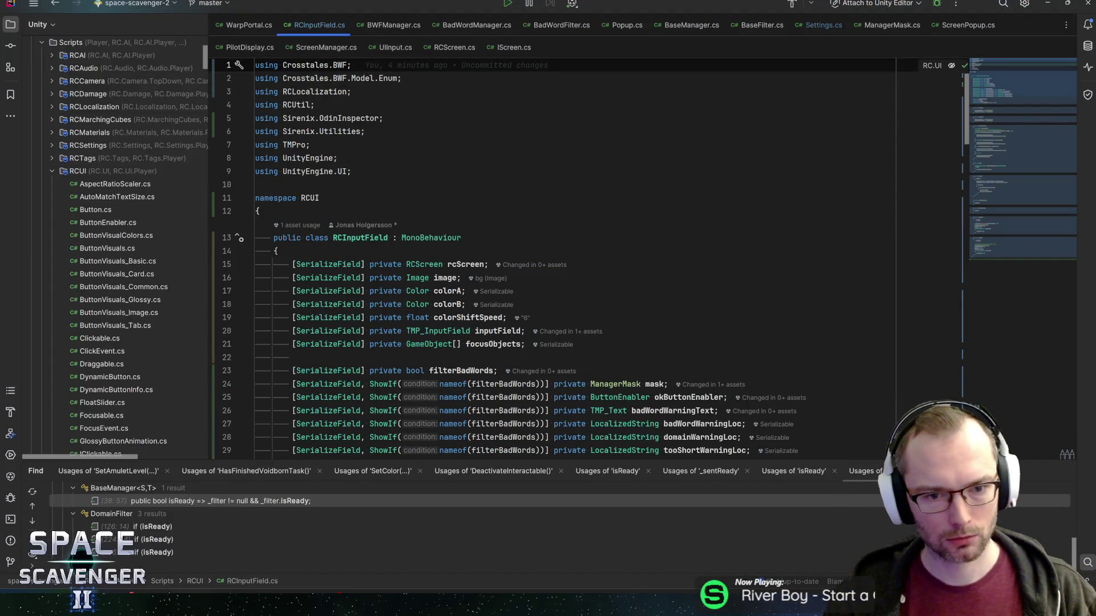
pyautogui.hotkey('alt', 'Tab')
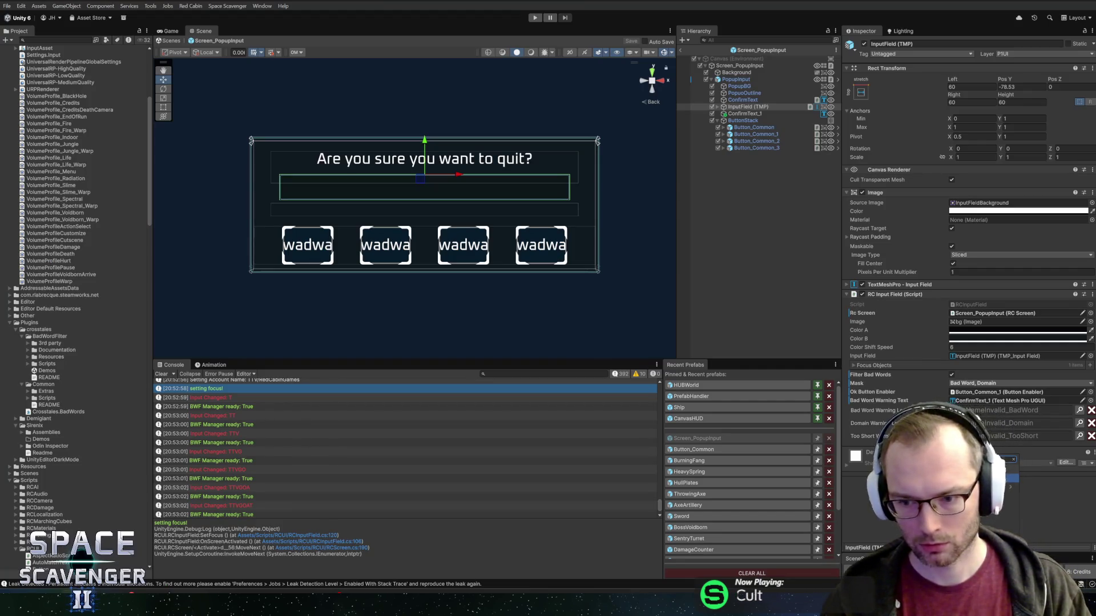
pyautogui.press('Return')
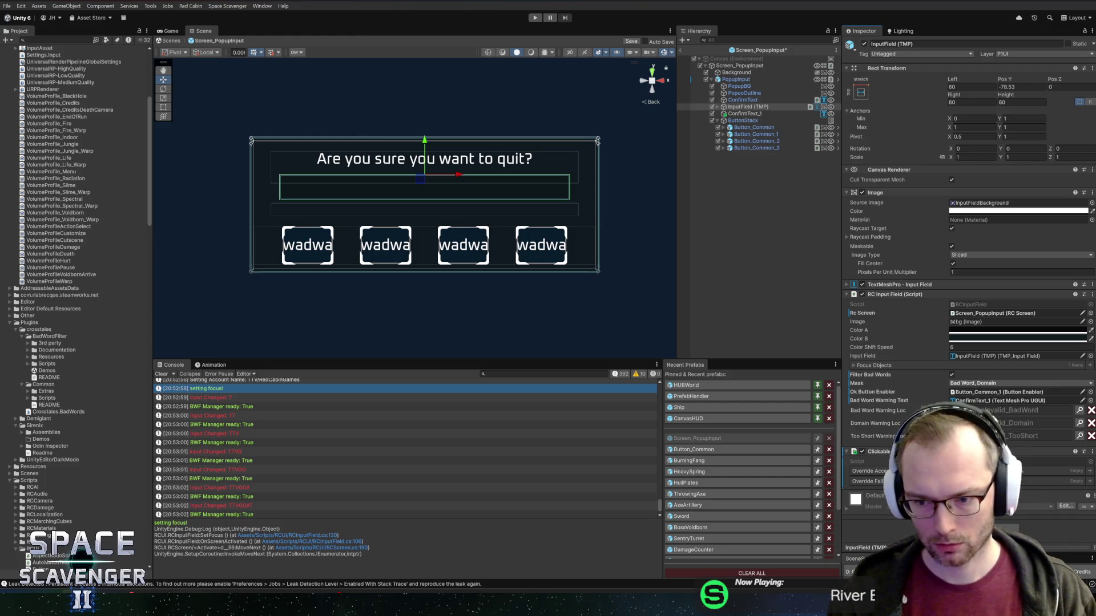
pyautogui.rightClick(906, 296)
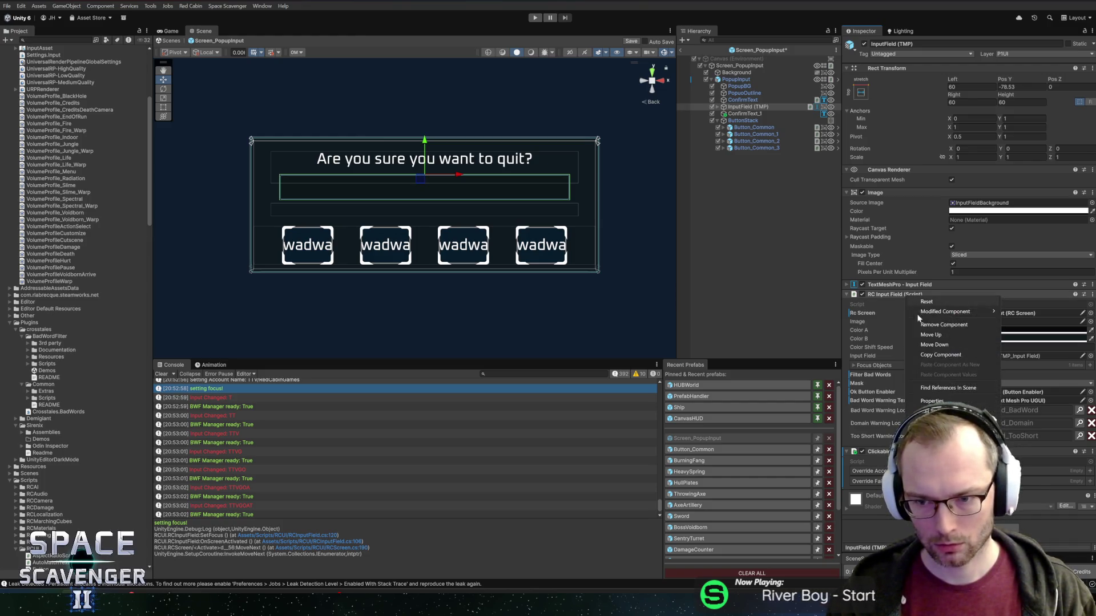
pyautogui.click(936, 412)
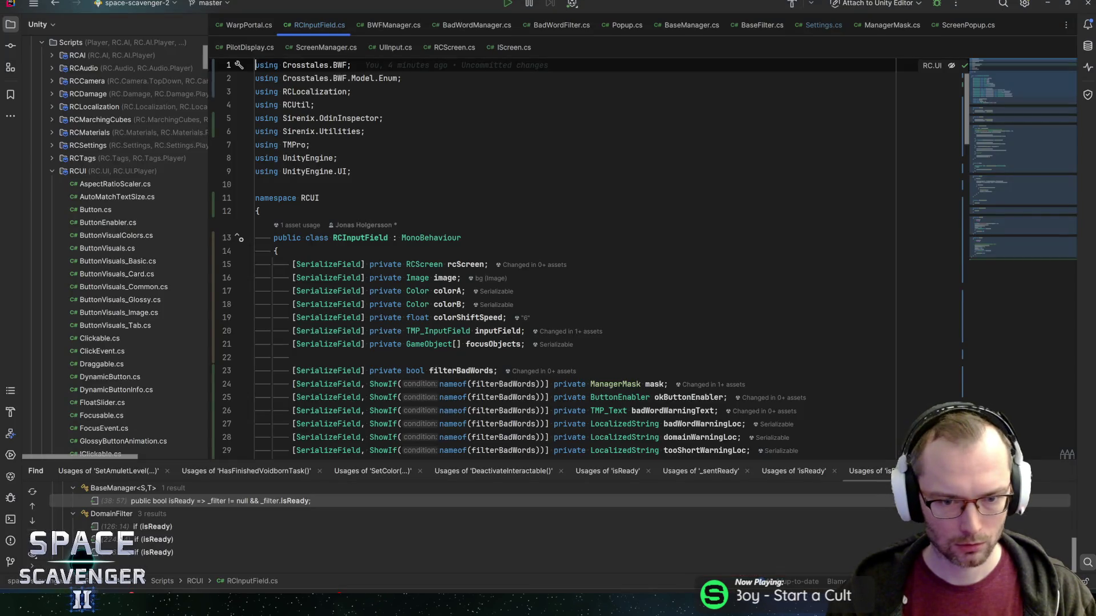
# Step: Change RCInputField's SetFocus method from private to public and let Unity recompile
pyautogui.scroll(-7, 571, 257)
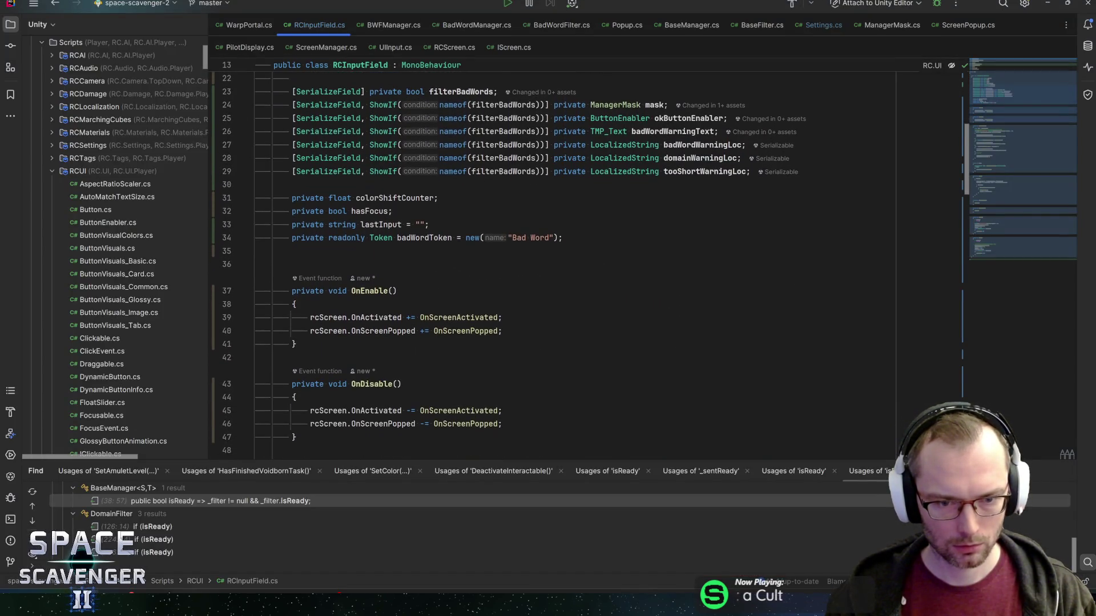
pyautogui.keyDown('ctrl'); pyautogui.click(459, 317); pyautogui.keyUp('ctrl')
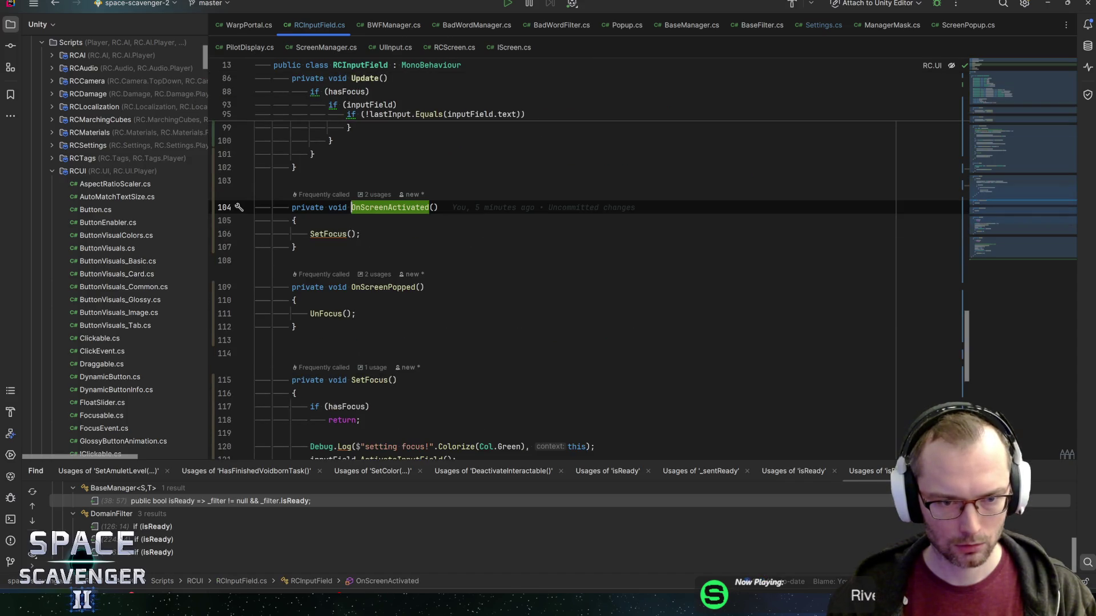
pyautogui.click(329, 234)
pyautogui.scroll(-4, 589, 265)
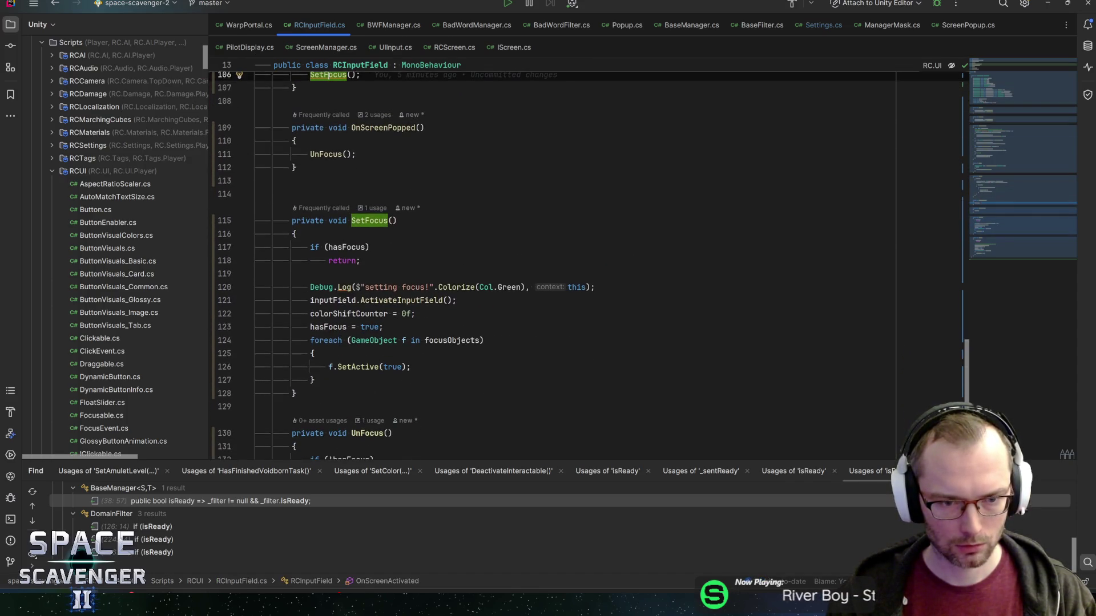
pyautogui.scroll(2, 589, 265)
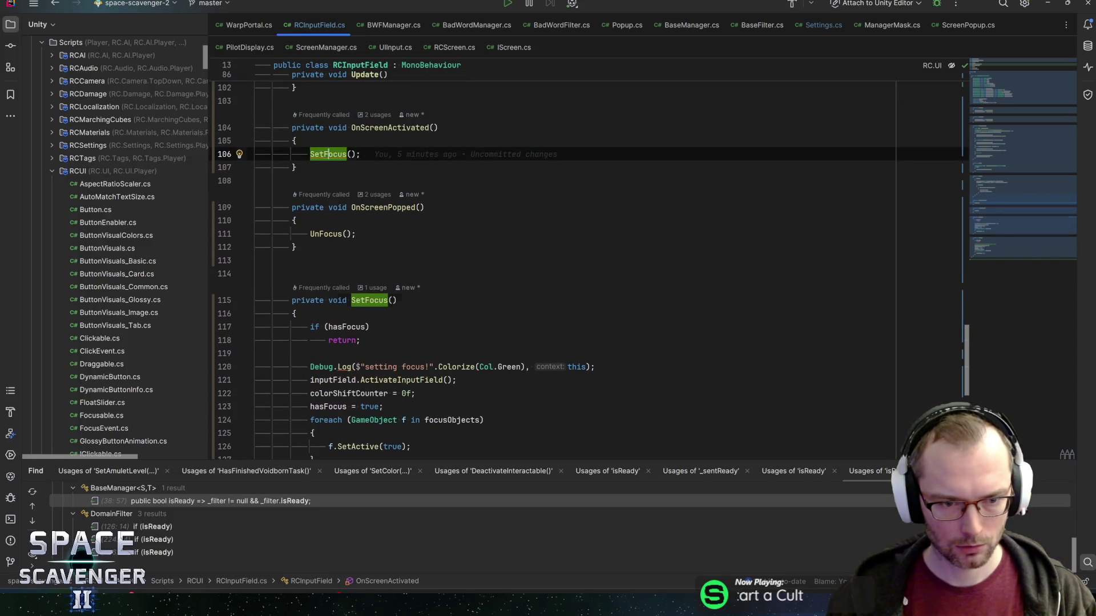
pyautogui.doubleClick(309, 300)
pyautogui.write('publi')
pyautogui.press('Return')
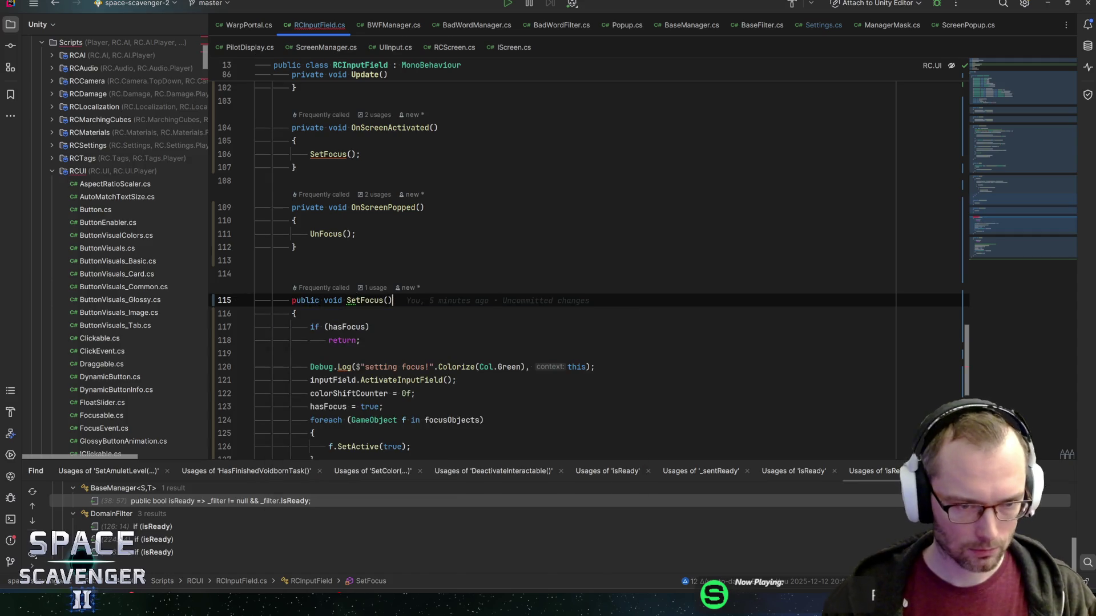
pyautogui.hotkey('alt', 'Tab')
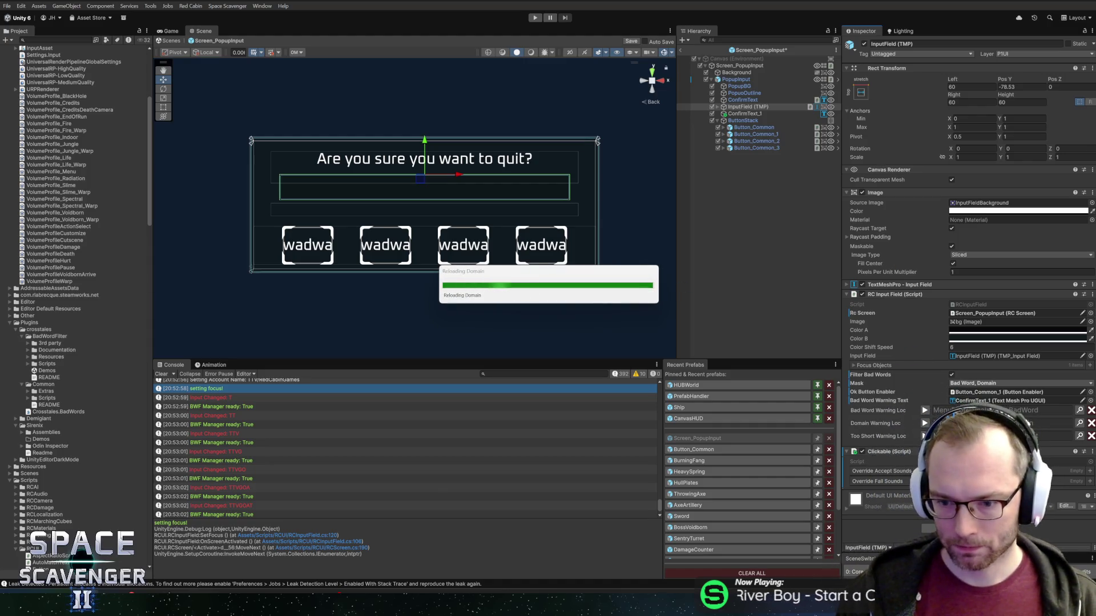
pyautogui.hotkey('alt', 'Tab')
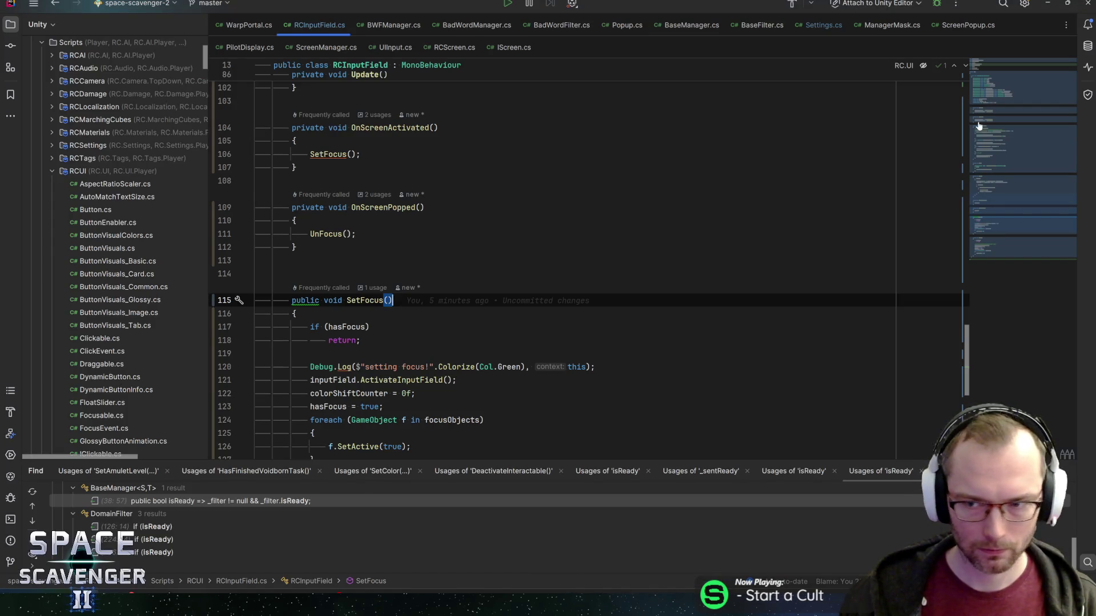
pyautogui.click(992, 88)
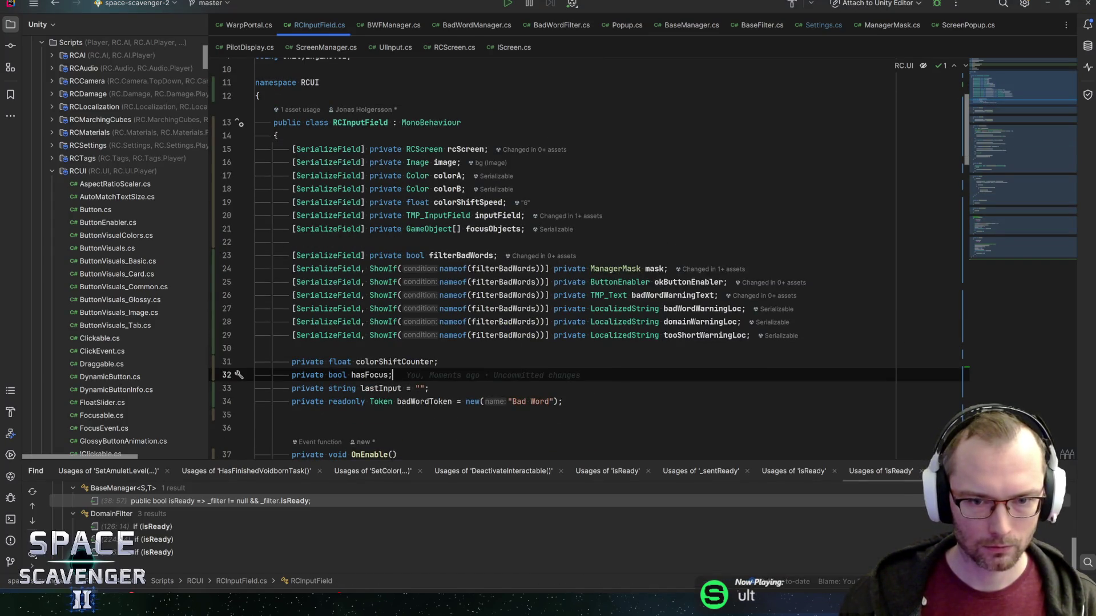
# Step: Try adding a 'private Clickable clickable;' field, review the Clickable class, then cut the field
pyautogui.click(528, 229)
pyautogui.press('Return')
pyautogui.write('pri')
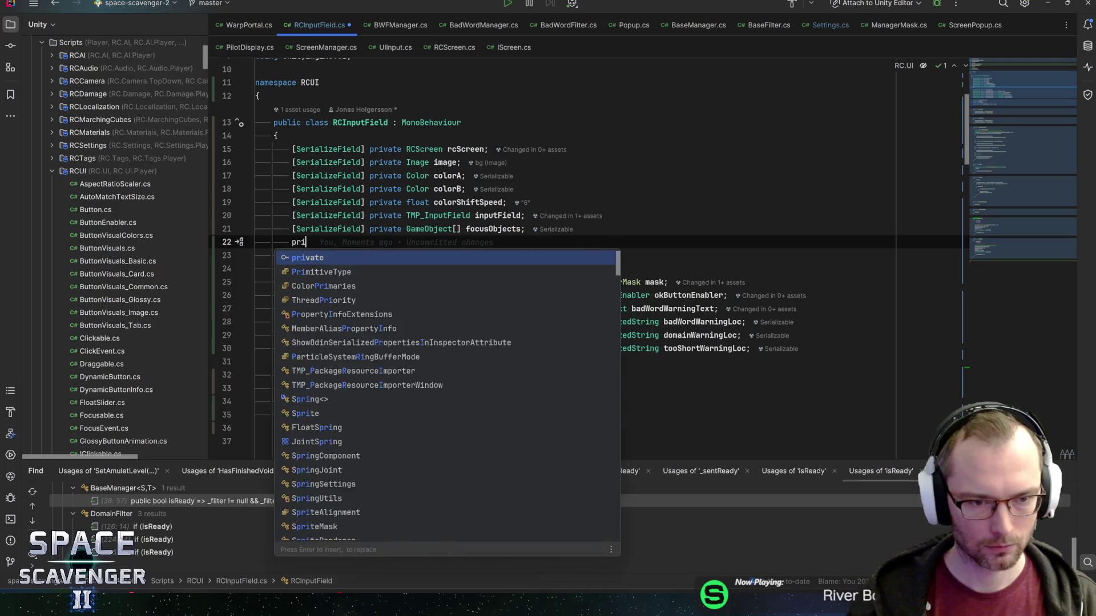
pyautogui.write('vate Clickable clickable;')
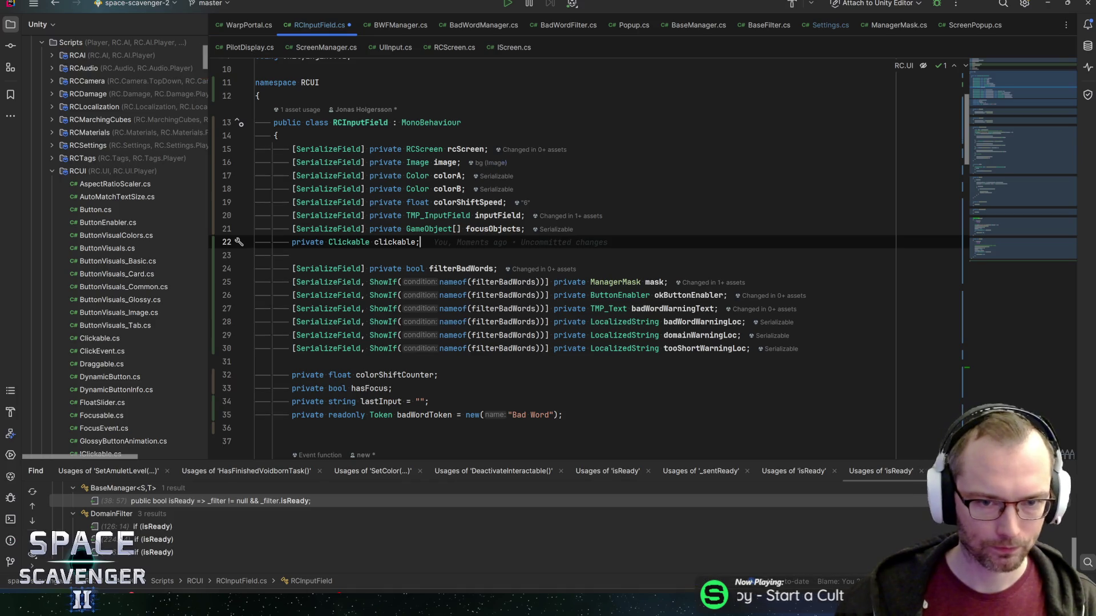
pyautogui.click(461, 122)
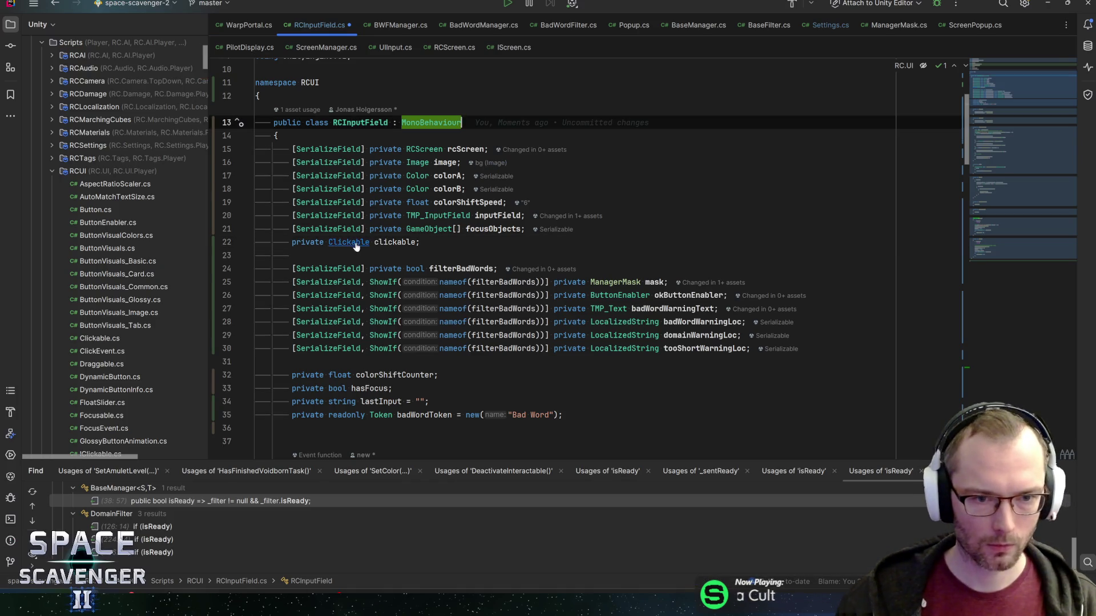
pyautogui.keyDown('ctrl'); pyautogui.click(350, 242); pyautogui.keyUp('ctrl')
pyautogui.click(417, 145)
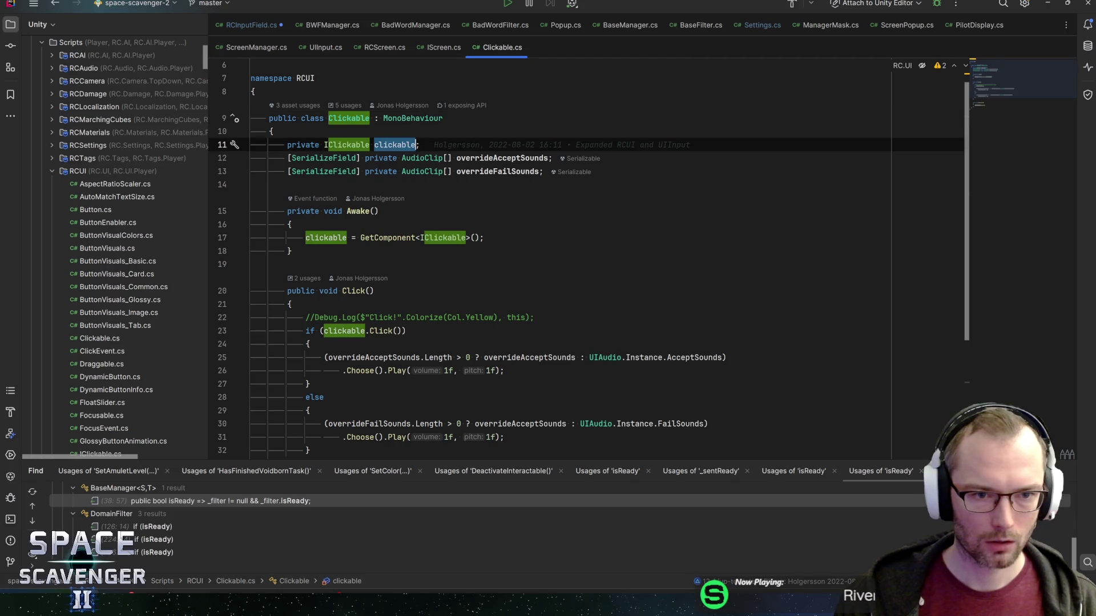
pyautogui.click(354, 291)
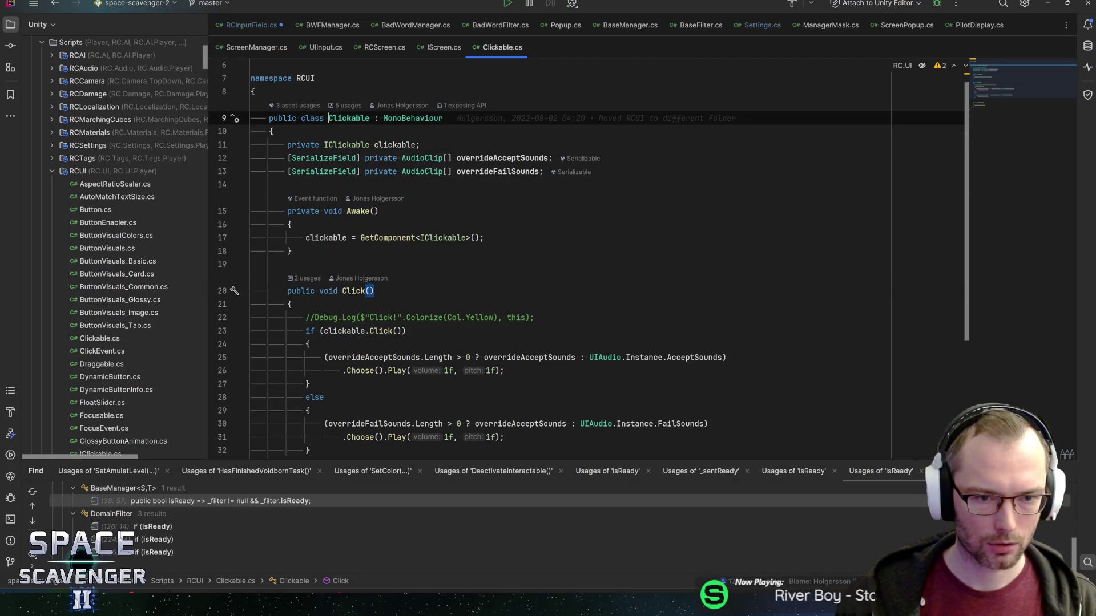
pyautogui.hotkey('ctrl', 'alt', 'Left')
pyautogui.hotkey('ctrl', 'alt', 'Left')
pyautogui.hotkey('ctrl', 'x')
# Step: Add IClickable after MonoBehaviour and generate the missing Click() stub
pyautogui.press('Up')
pyautogui.press('Up')
pyautogui.press('Up')
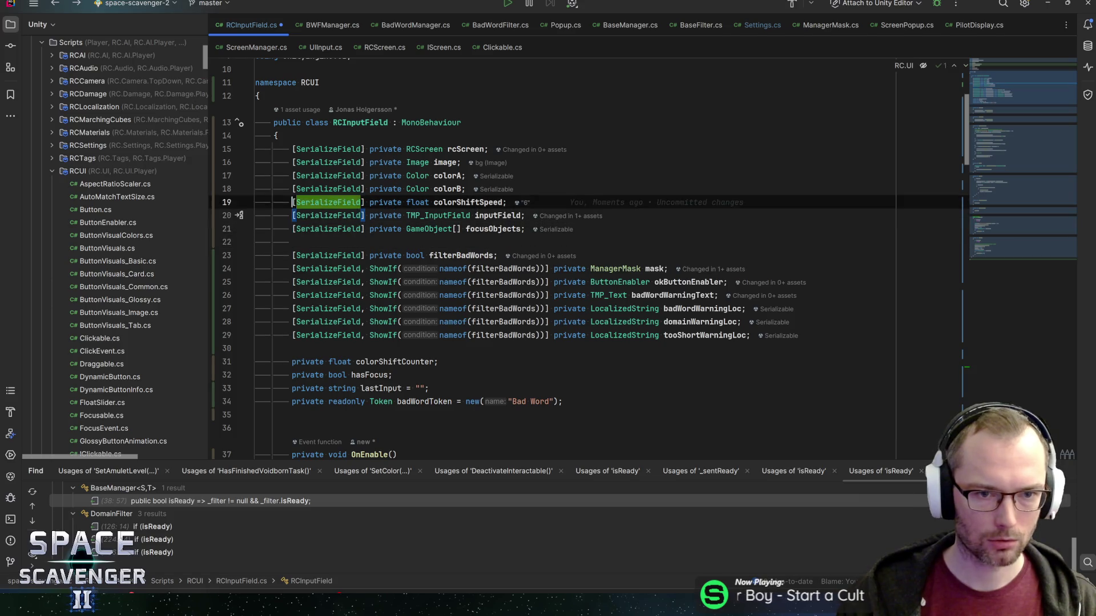
pyautogui.write(', ICli')
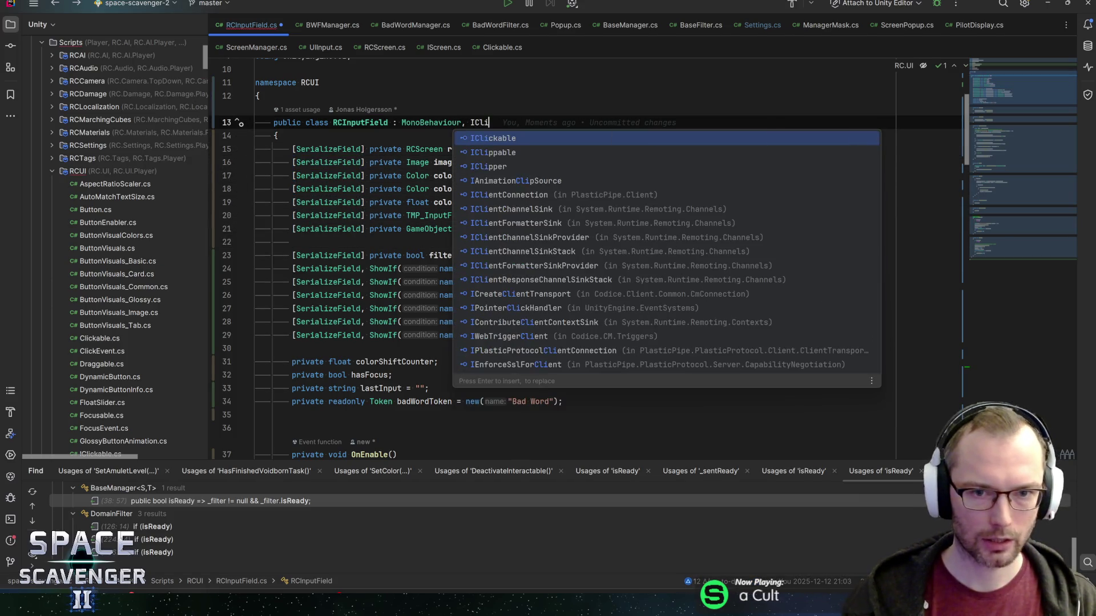
pyautogui.press('Return')
pyautogui.hotkey('alt', 'Return')
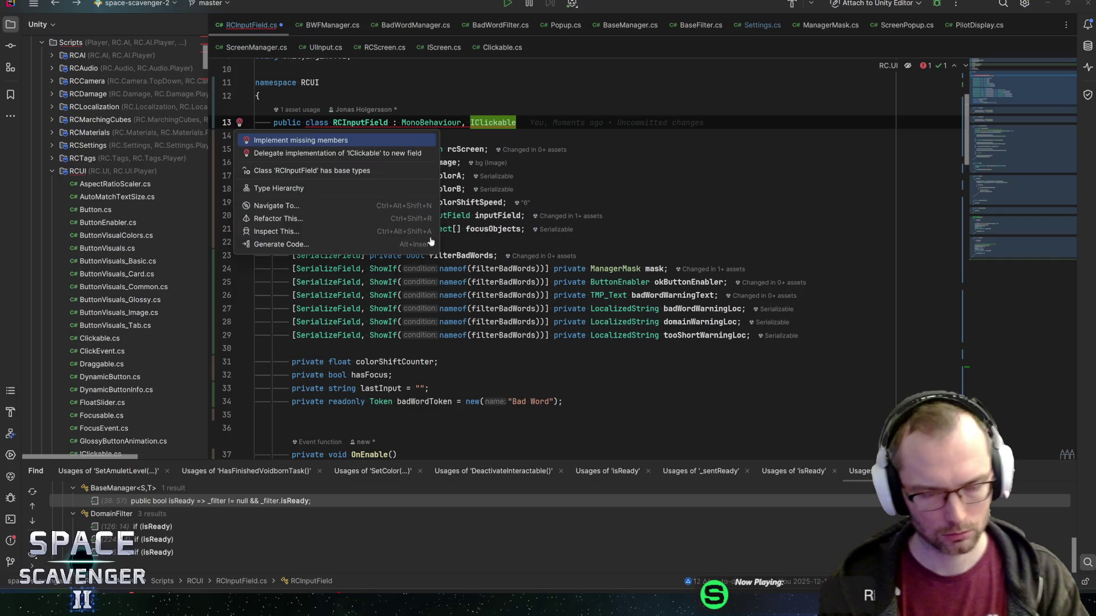
pyautogui.press('Return')
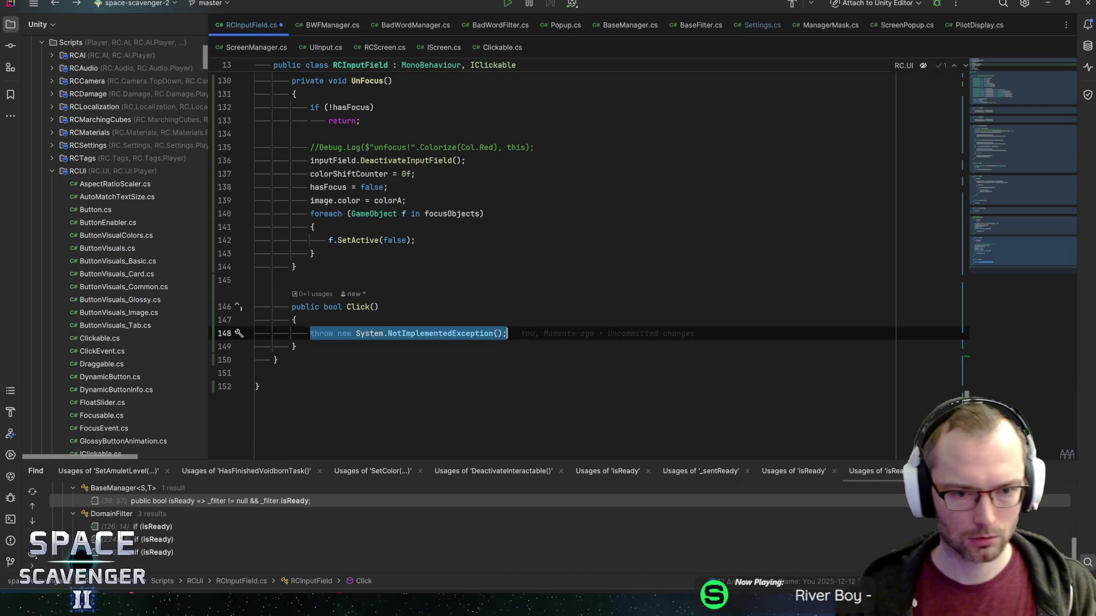
# Step: Make RCInputField's Click() call SetFocus() and 'return true;', then save
pyautogui.write('Debu')
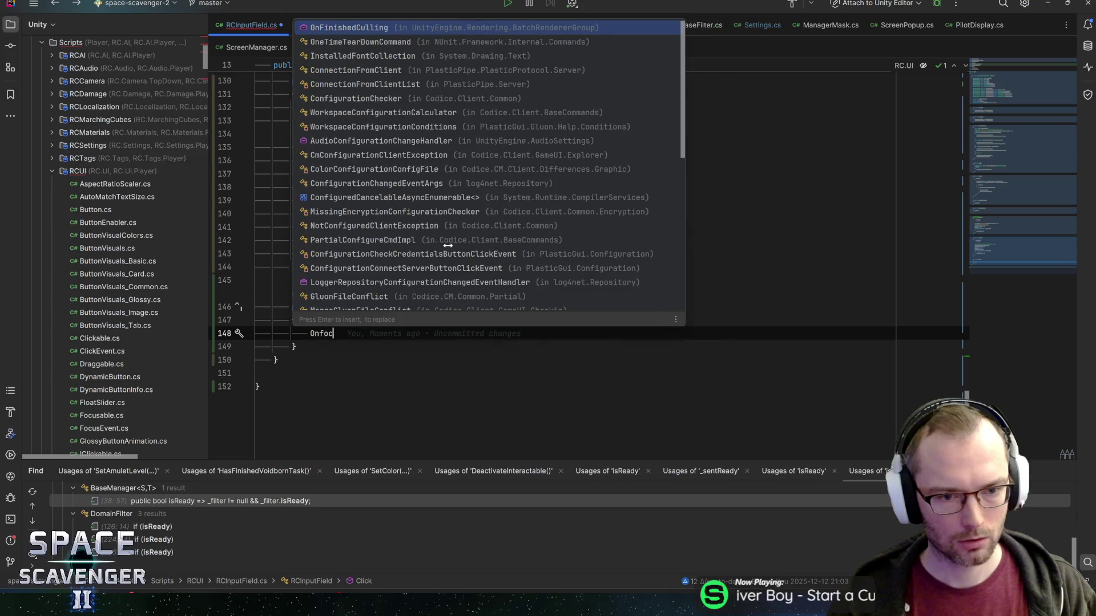
pyautogui.press('BackSpace')
pyautogui.press('BackSpace')
pyautogui.press('BackSpace')
pyautogui.write('focu')
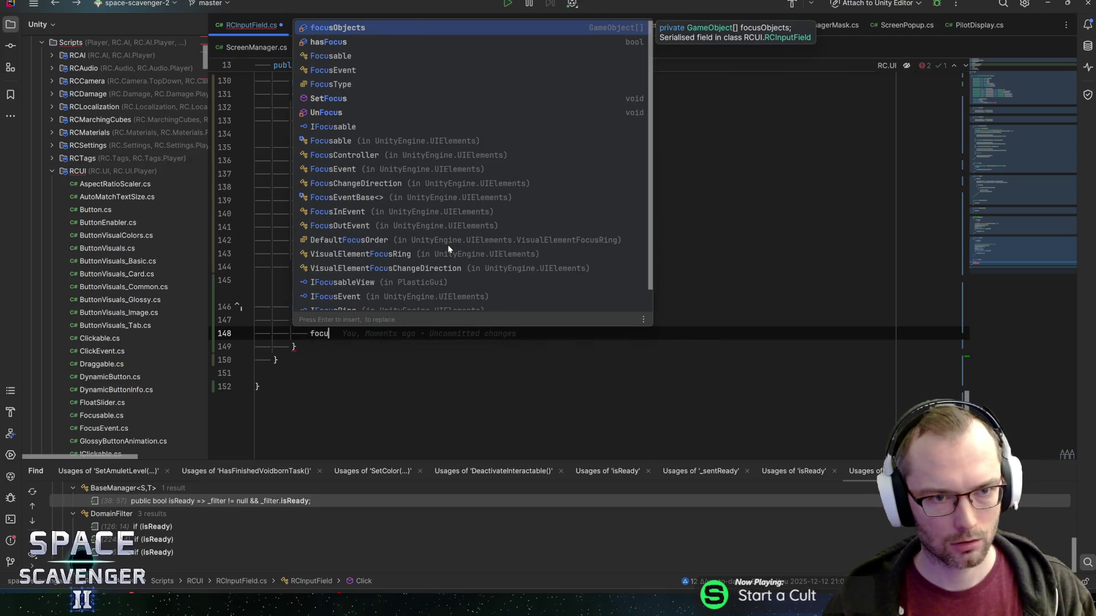
pyautogui.press('Down')
pyautogui.press('Down')
pyautogui.press('Down')
pyautogui.press('Down')
pyautogui.press('Down')
pyautogui.press('Up')
pyautogui.press('Down')
pyautogui.press('Escape')
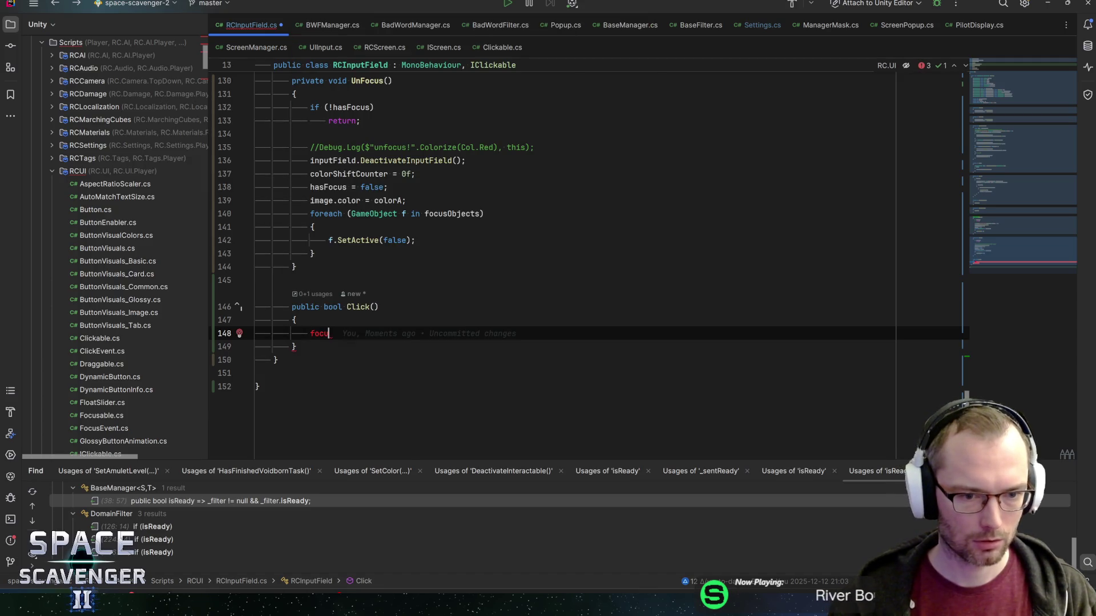
pyautogui.press('BackSpace')
pyautogui.press('BackSpace')
pyautogui.press('BackSpace')
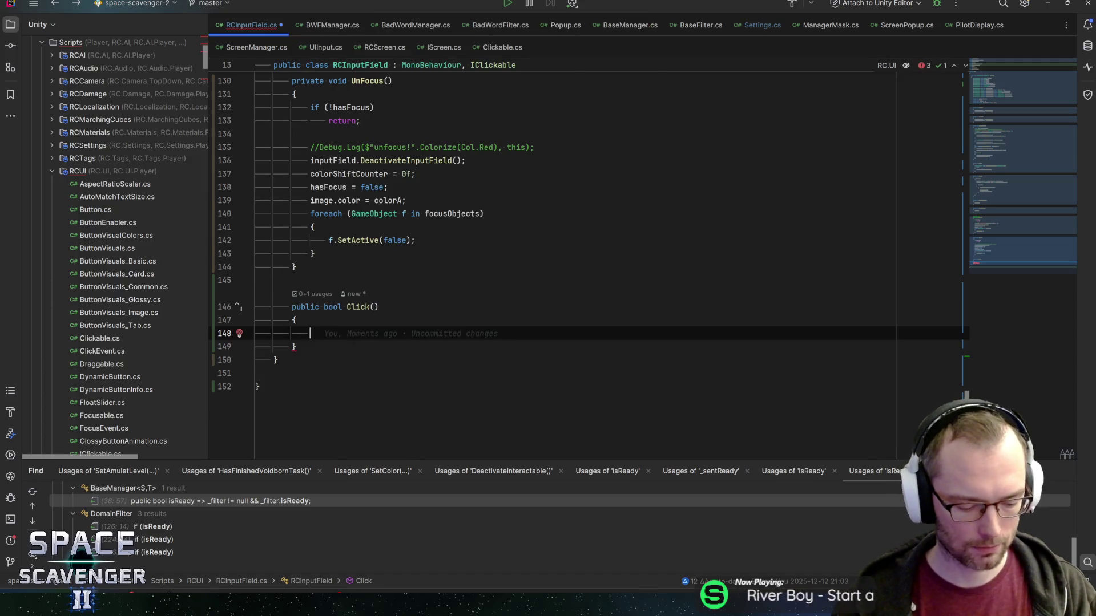
pyautogui.write('Setf')
pyautogui.press('Return')
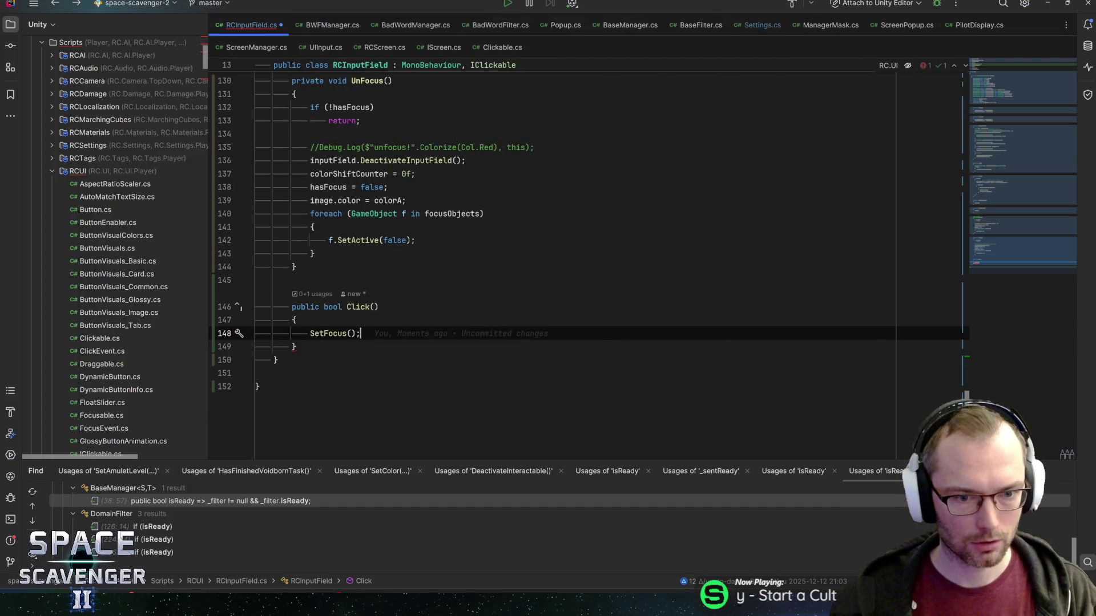
pyautogui.press('Up')
pyautogui.press('Up')
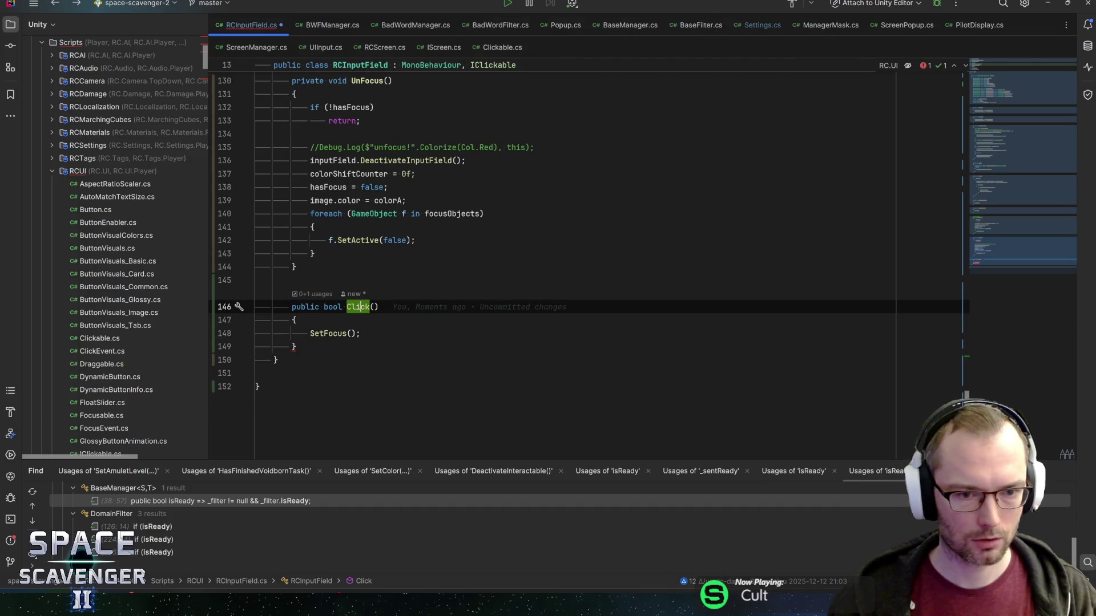
pyautogui.press('Down')
pyautogui.press('Down')
pyautogui.press('Return')
pyautogui.write('ret')
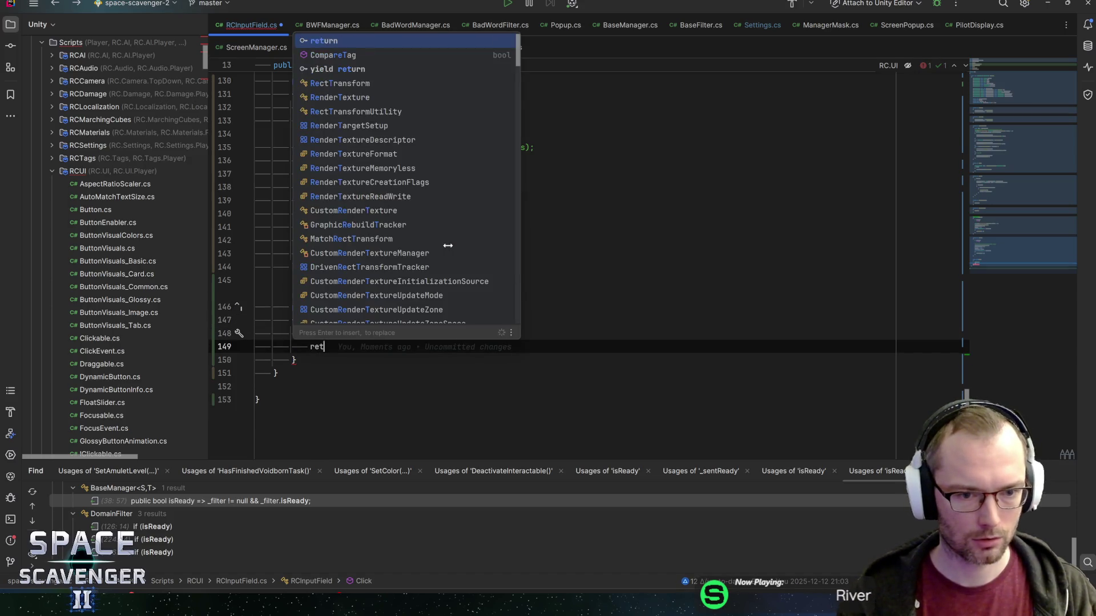
pyautogui.write('urn true;')
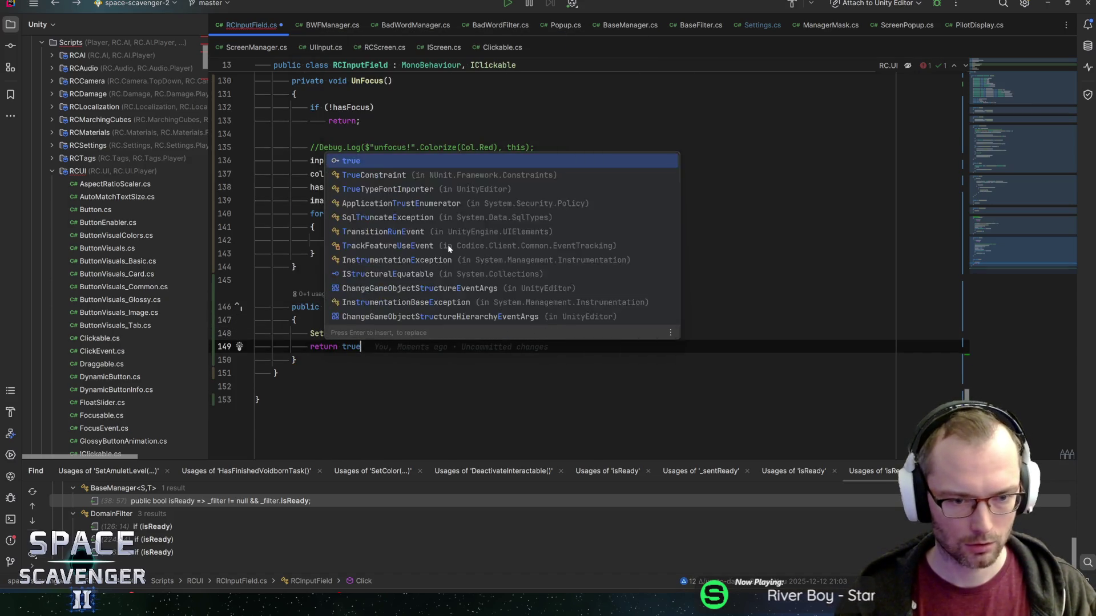
pyautogui.hotkey('ctrl', 's')
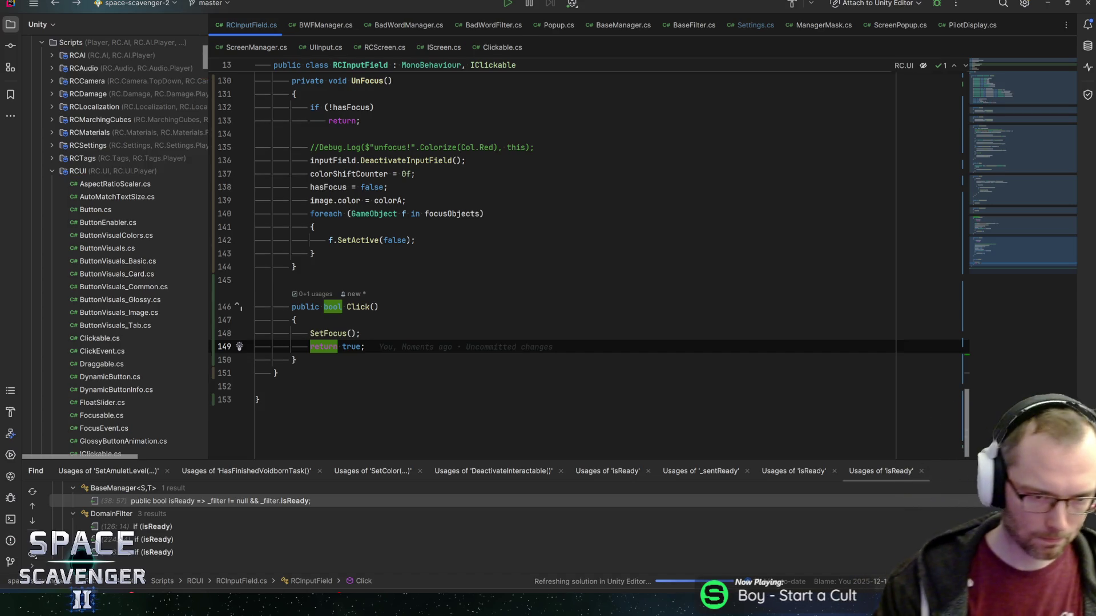
# Step: Find usages of Click() and open the clickable.Click() check in Clickable.cs
pyautogui.press('Up')
pyautogui.press('Up')
pyautogui.press('Up')
pyautogui.hotkey('alt', 'F7')
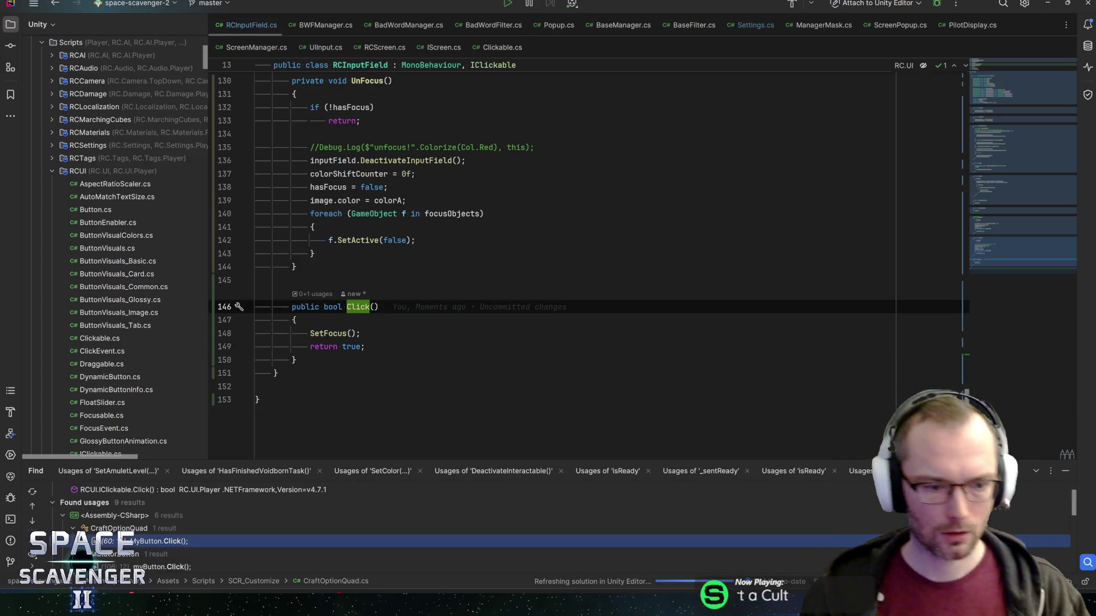
pyautogui.scroll(-2, 216, 534)
pyautogui.scroll(5, 205, 556)
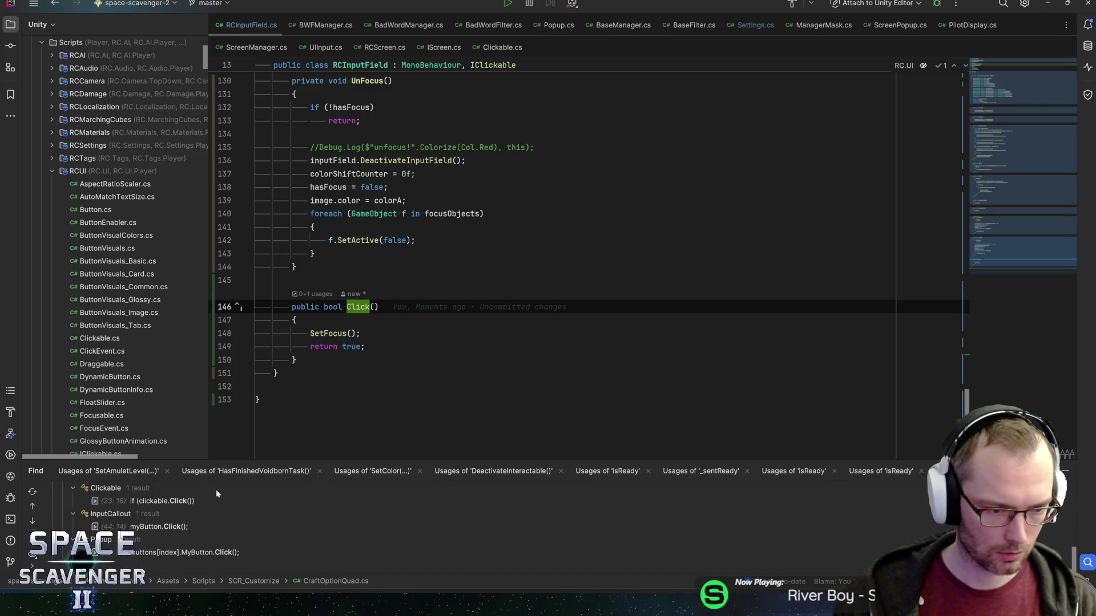
pyautogui.doubleClick(190, 502)
pyautogui.click(450, 344)
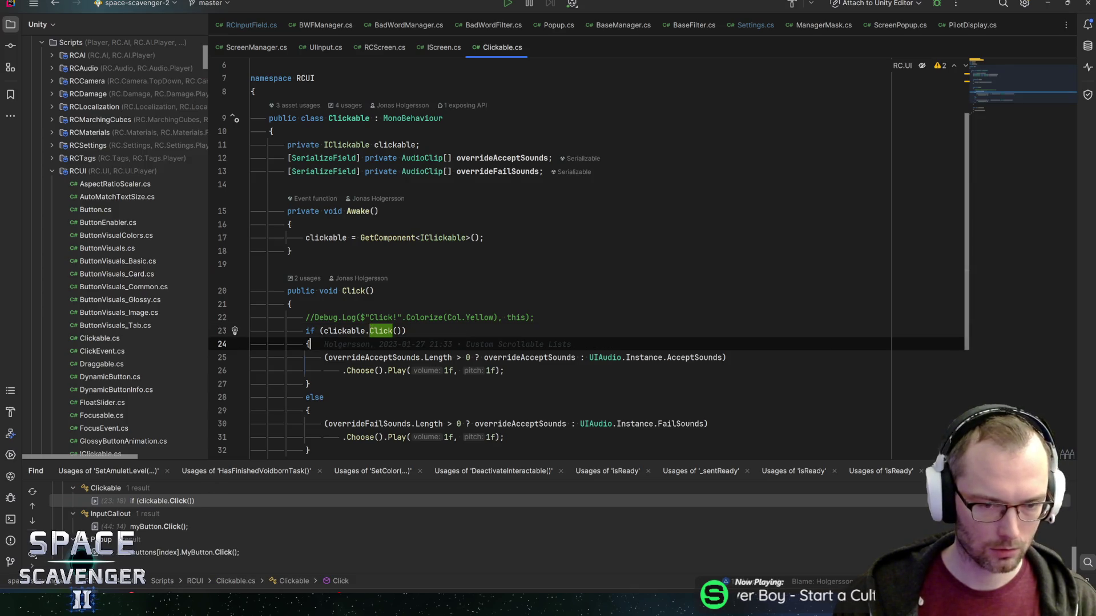
pyautogui.hotkey('alt', 'Tab')
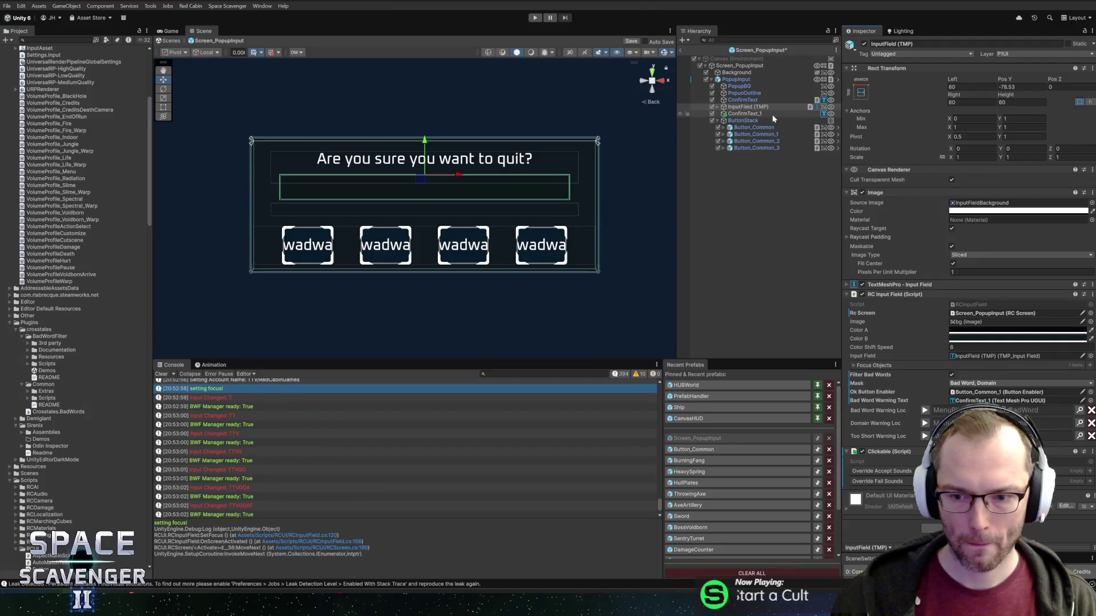
# Step: Exit the Screen_PopupInput prefab back to the main scene
pyautogui.click(681, 51)
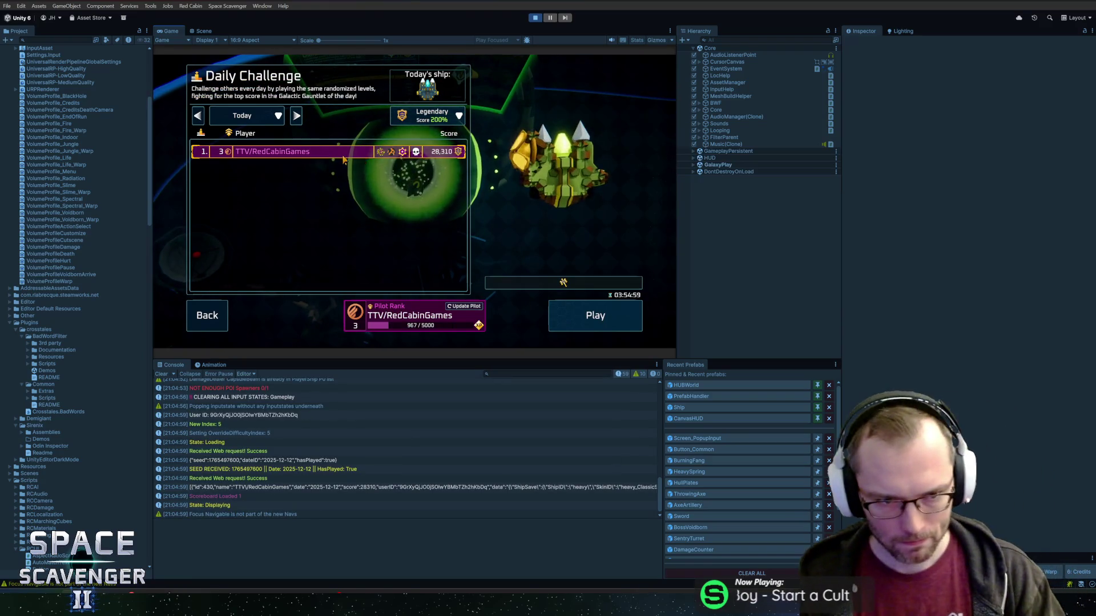
# Step: Open the username dialog, clear the name, cancel, then reopen it and confirm with OK
pyautogui.click(472, 305)
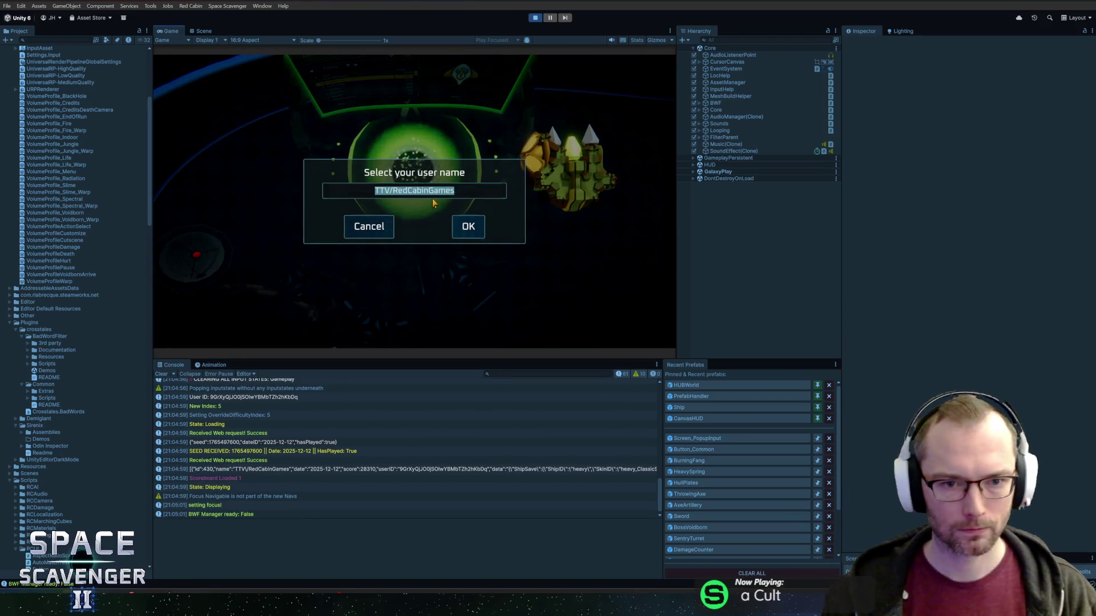
pyautogui.press('BackSpace')
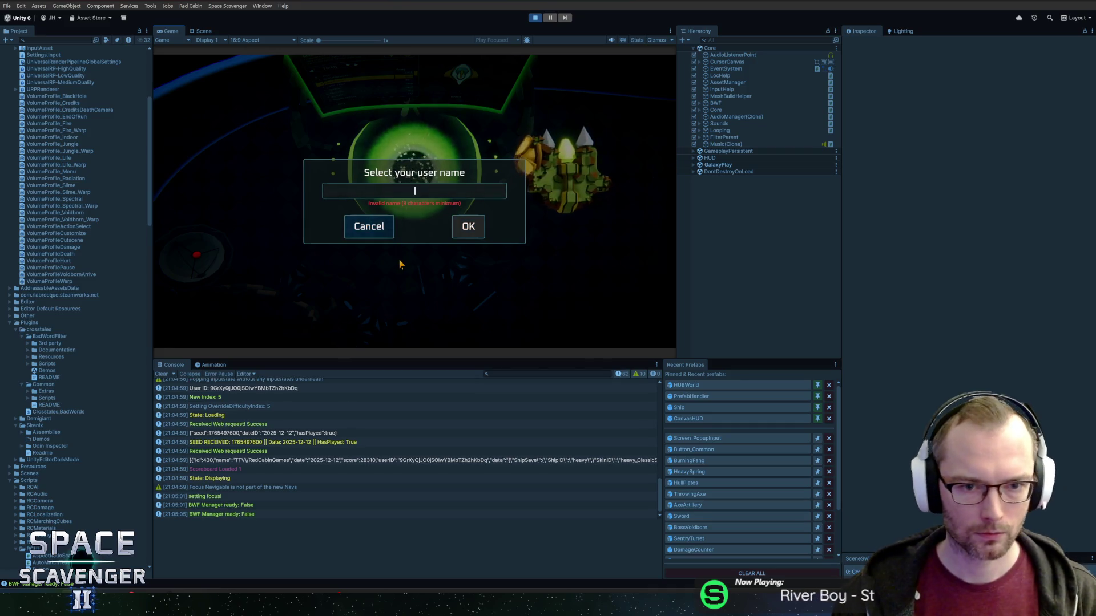
pyautogui.press('Escape')
pyautogui.click(465, 306)
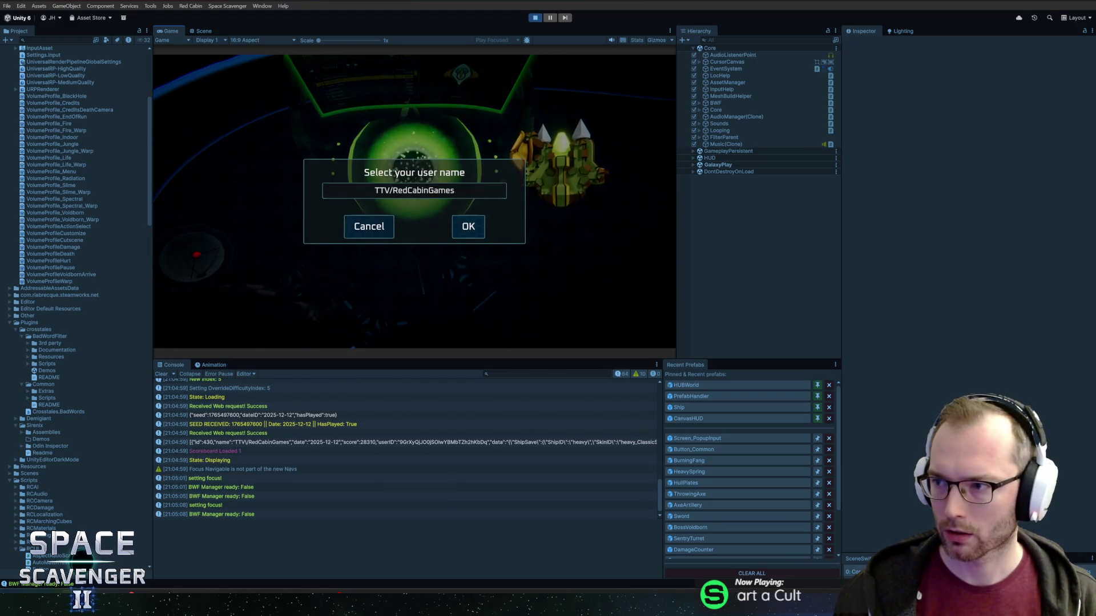
pyautogui.press('BackSpace')
pyautogui.press('BackSpace')
pyautogui.press('BackSpace')
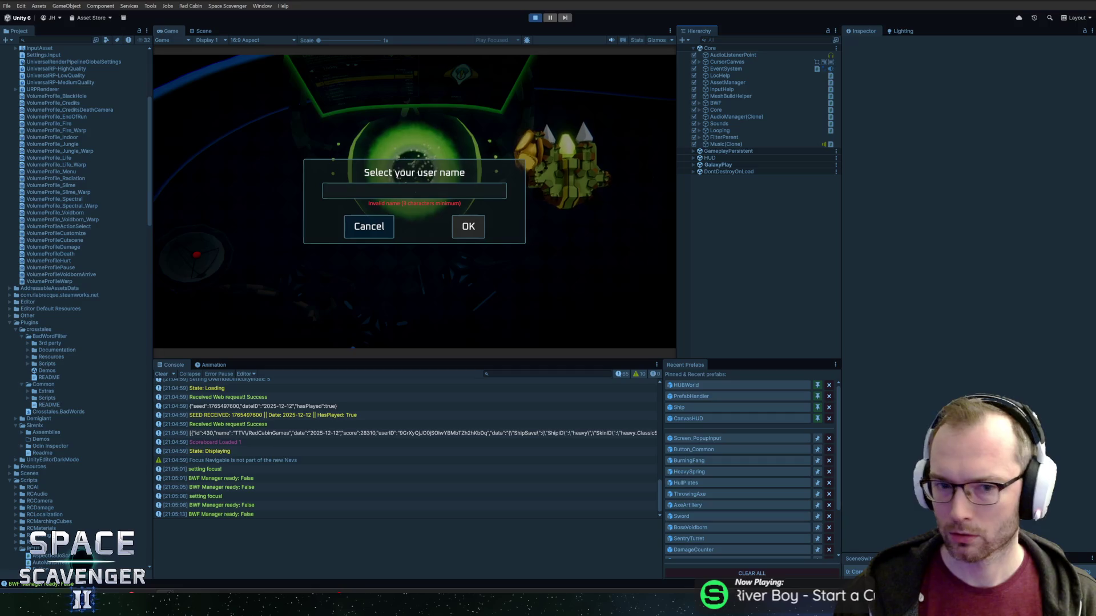
pyautogui.press('super')
pyautogui.press('Escape')
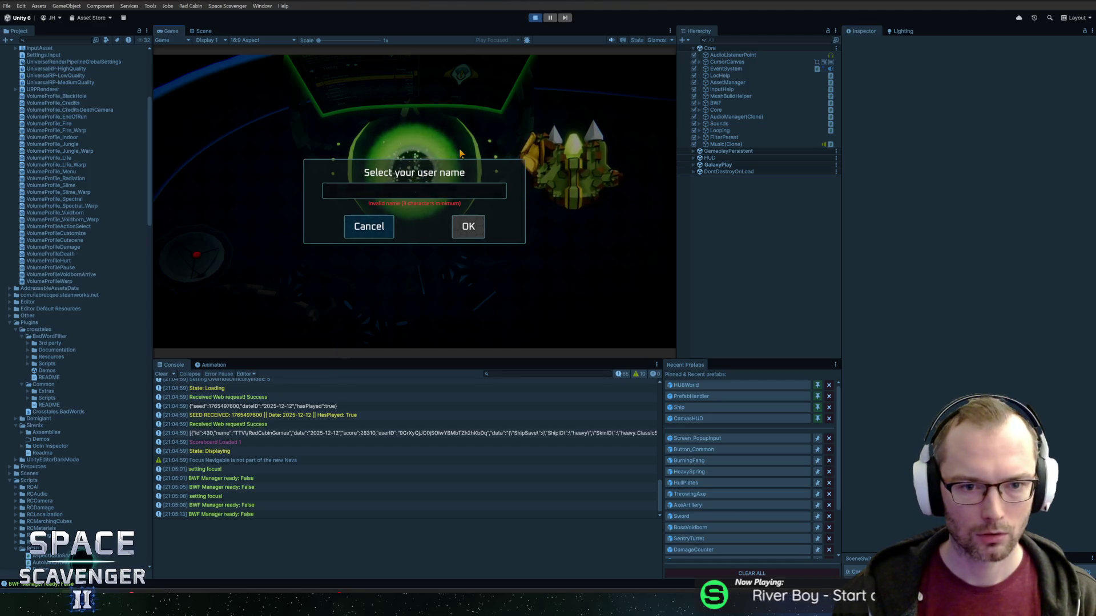
pyautogui.click(388, 230)
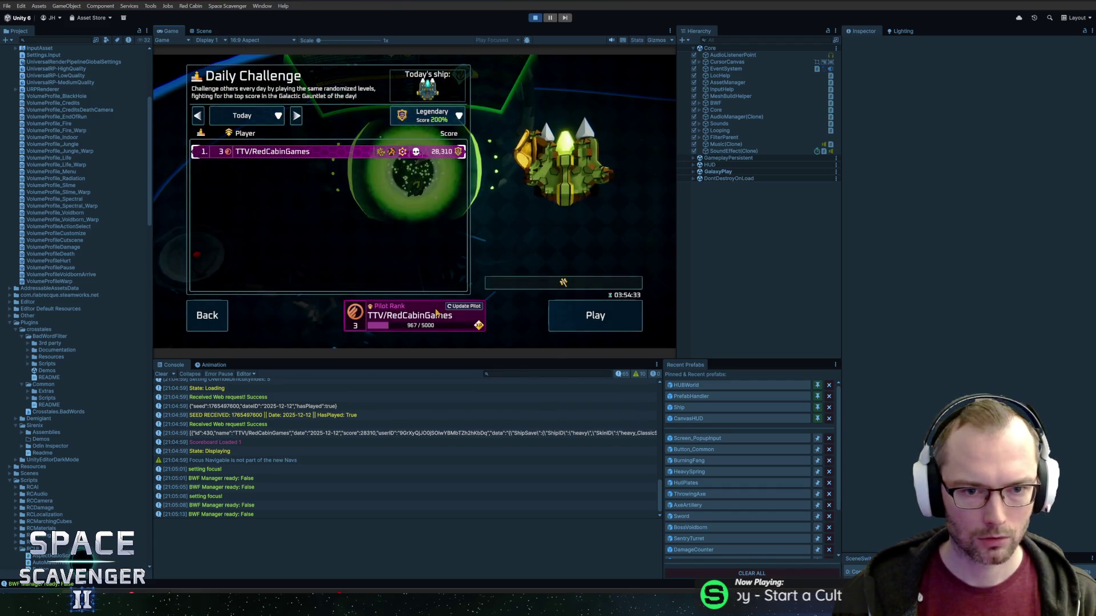
pyautogui.click(451, 316)
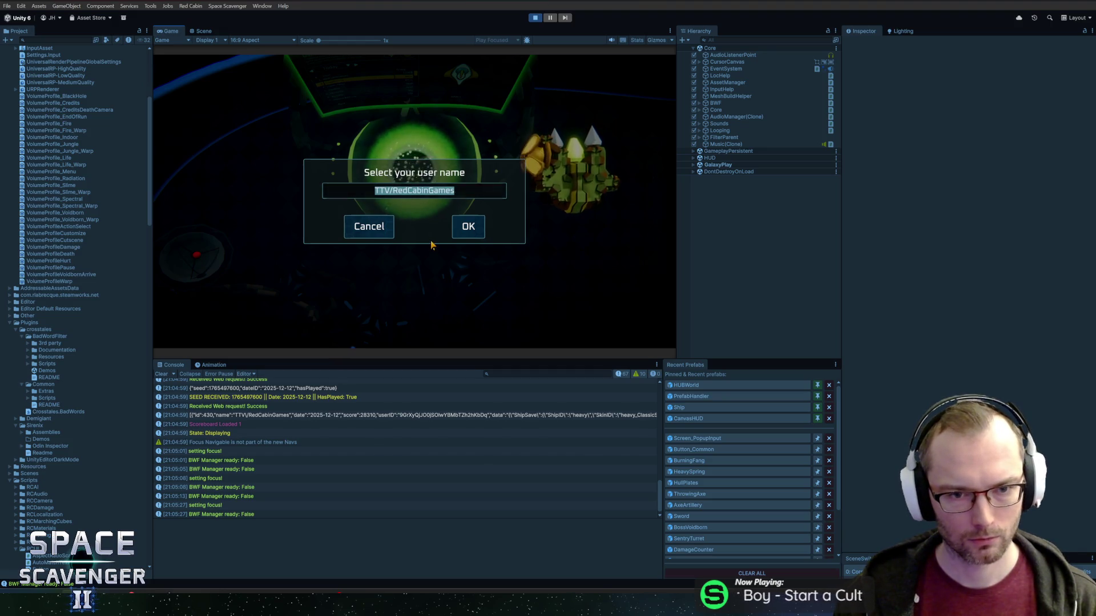
pyautogui.click(465, 233)
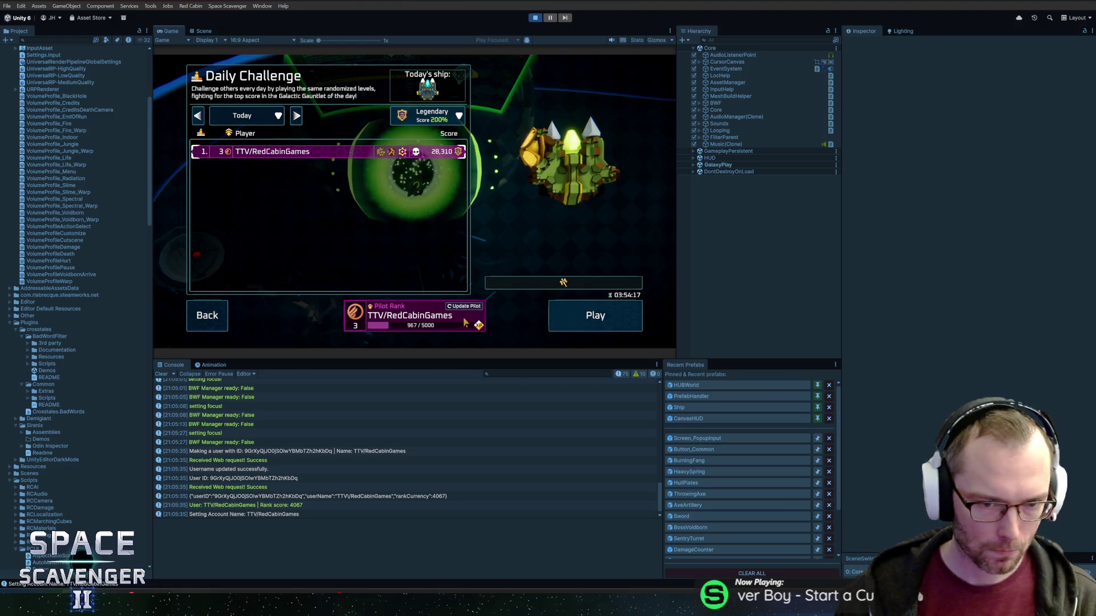
# Step: Inspect the BWF Manager ready entries and their stack traces in the Console
pyautogui.click(264, 487)
pyautogui.click(255, 443)
pyautogui.click(252, 425)
pyautogui.click(255, 416)
pyautogui.click(255, 424)
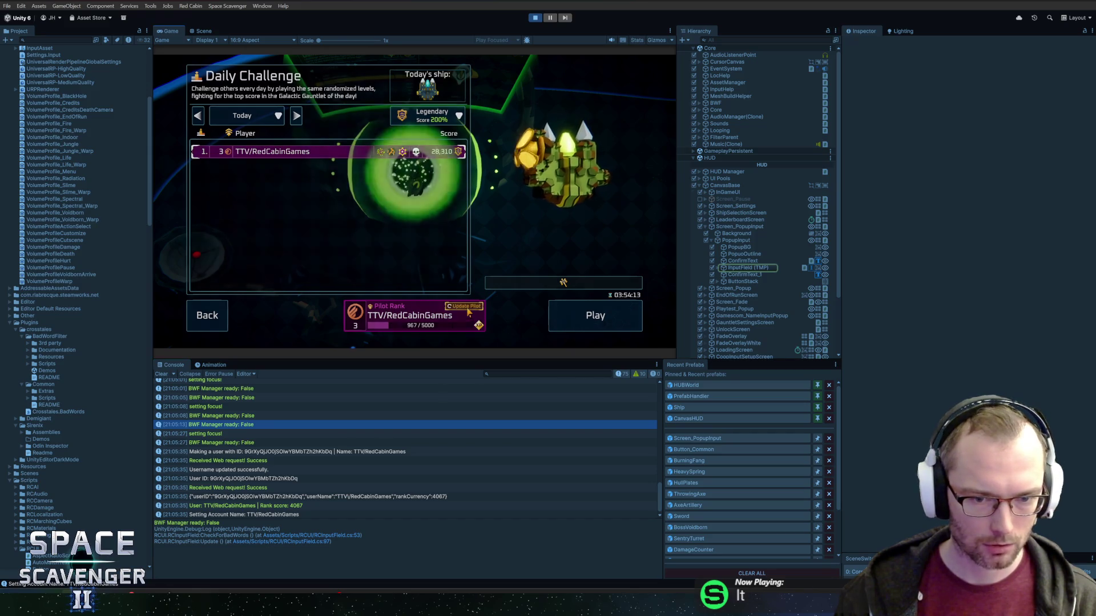
# Step: Reopen the username dialog, clear the typed letters, close it, and select the BWF object
pyautogui.click(468, 313)
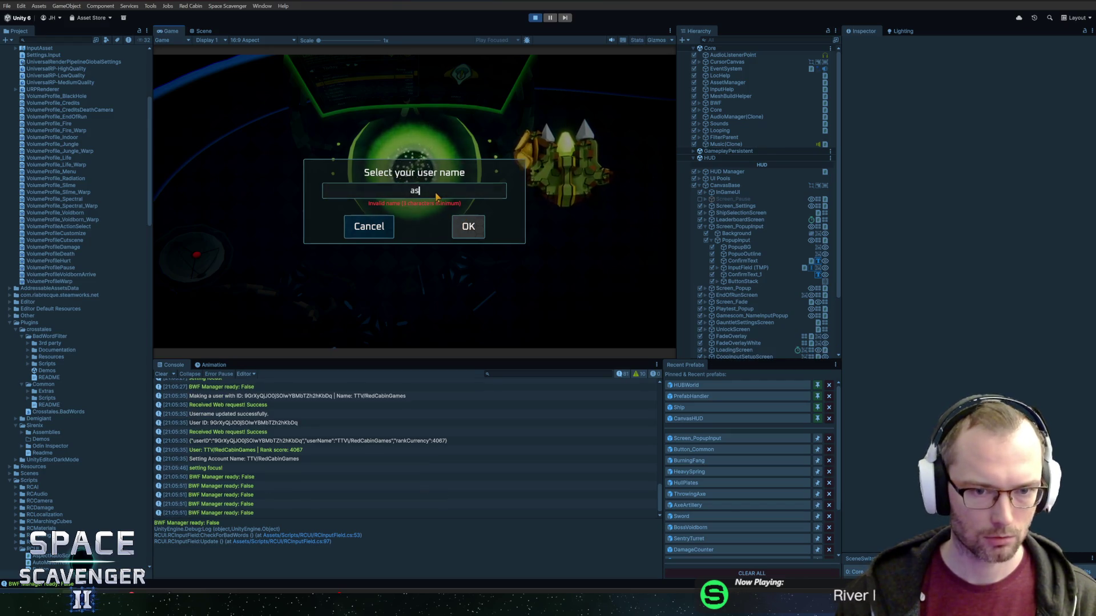
pyautogui.press('BackSpace')
pyautogui.press('BackSpace')
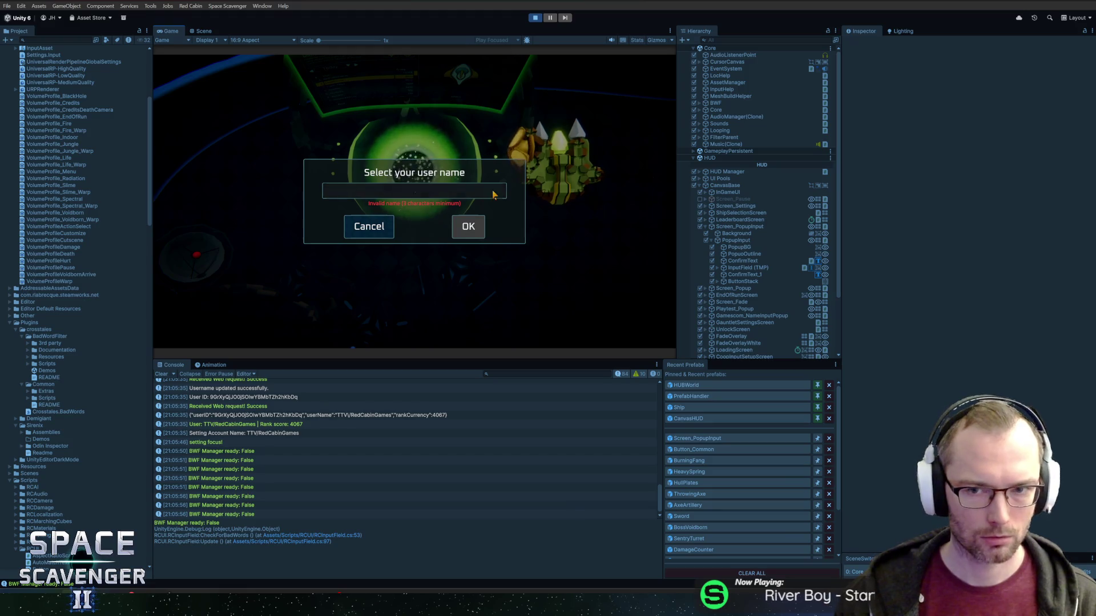
pyautogui.press('Escape')
pyautogui.click(736, 104)
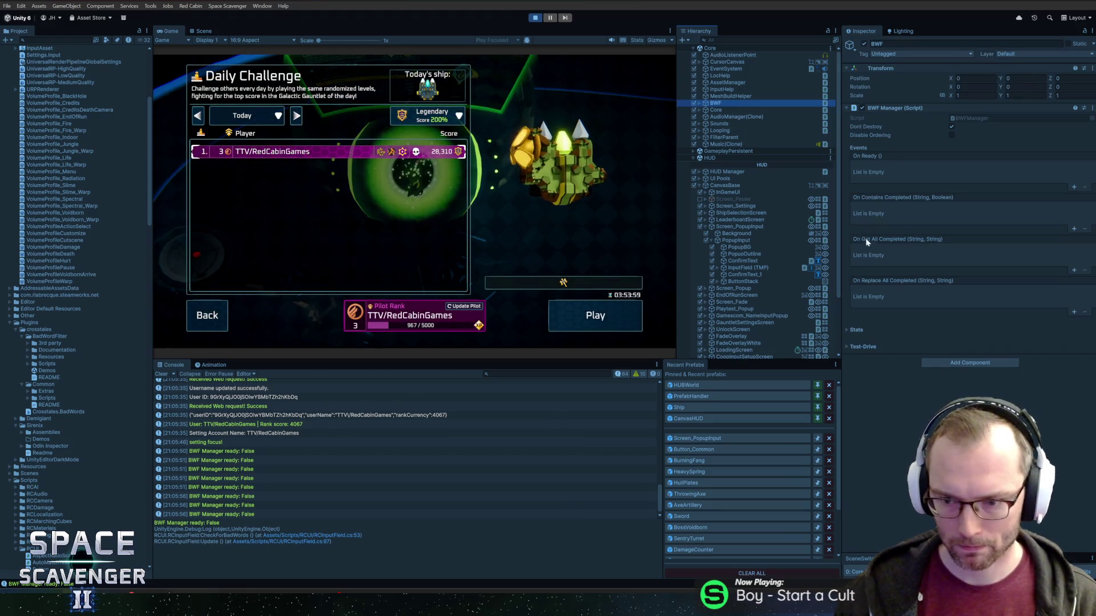
# Step: Expand BWF Manager Stats showing Ready: No, open the Bad Word Filter PRO manual, and search 'ready'
pyautogui.click(849, 330)
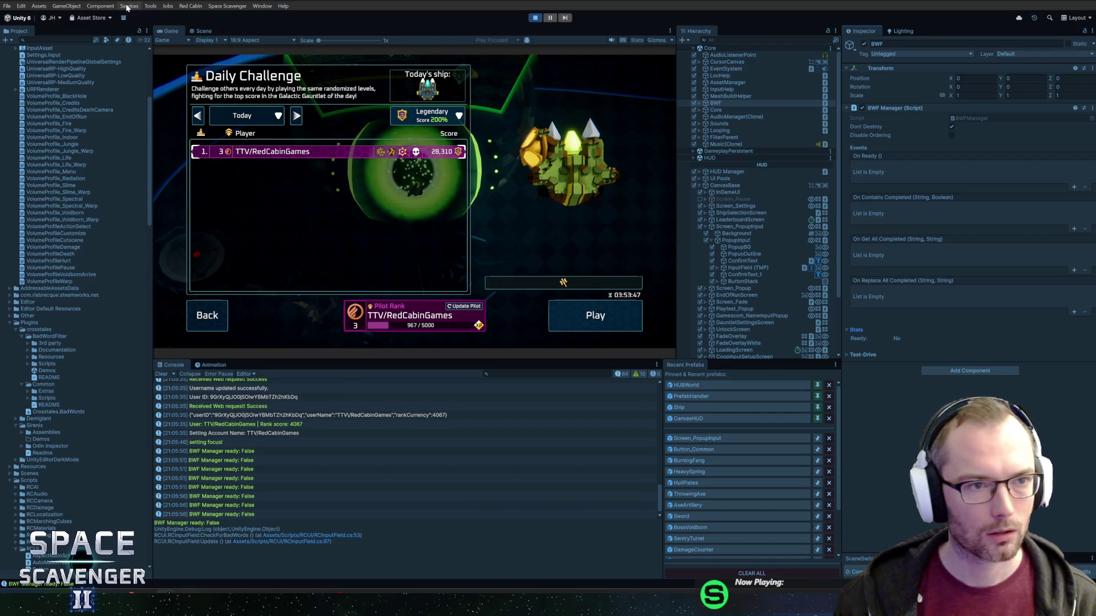
pyautogui.click(150, 8)
pyautogui.moveTo(175, 73)
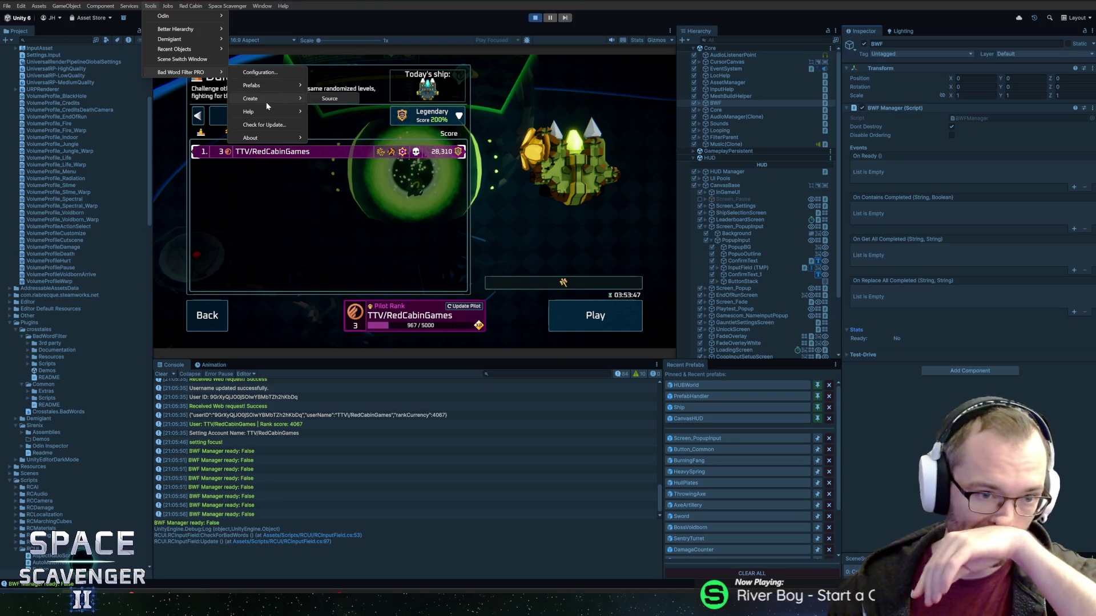
pyautogui.moveTo(267, 110)
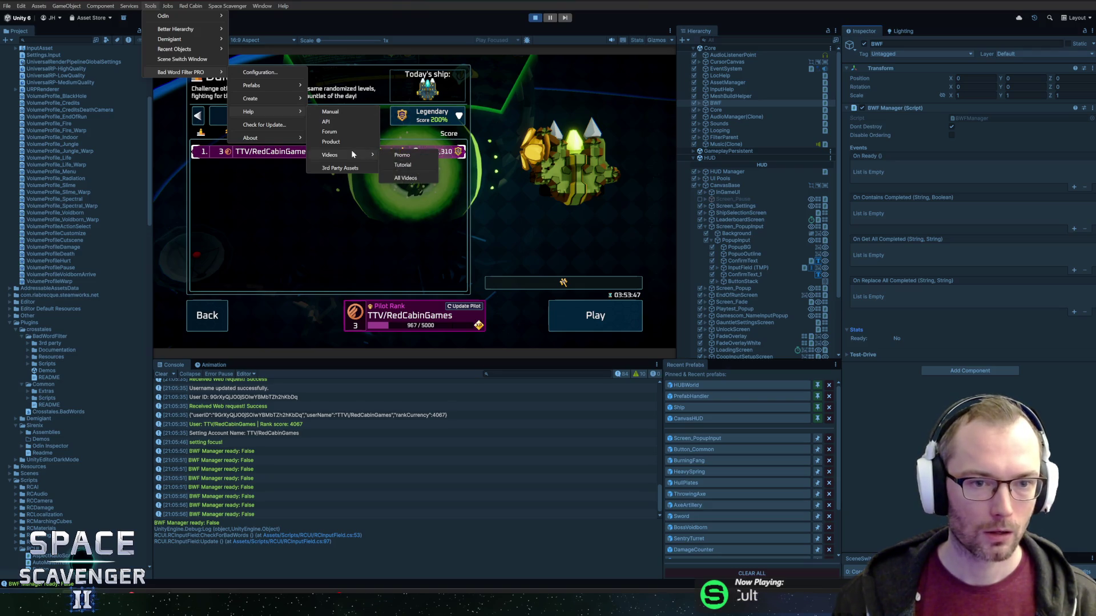
pyautogui.click(334, 112)
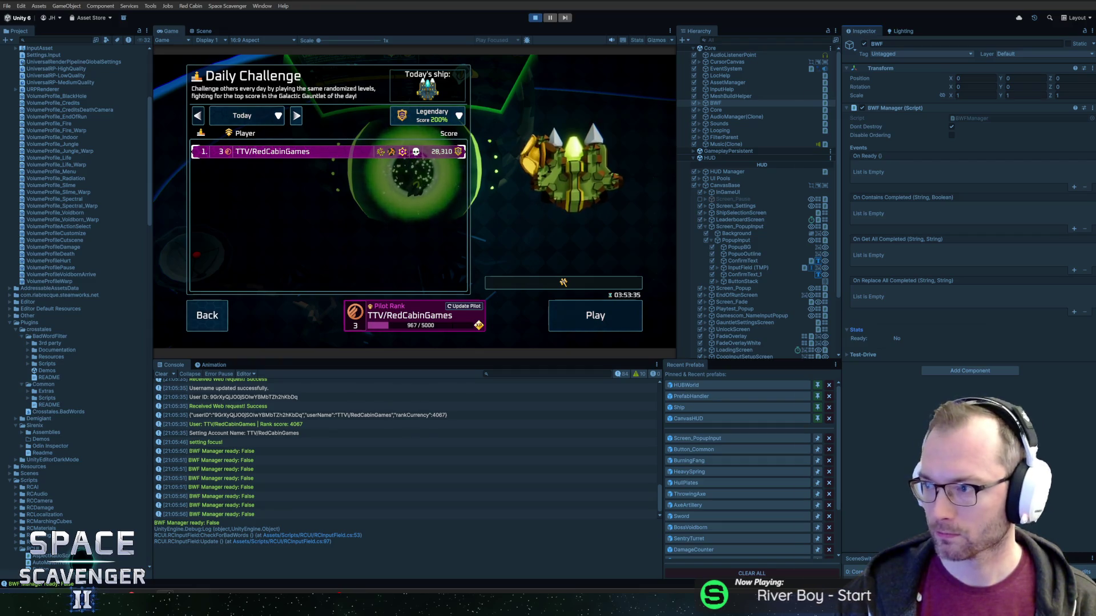
pyautogui.write('ready')
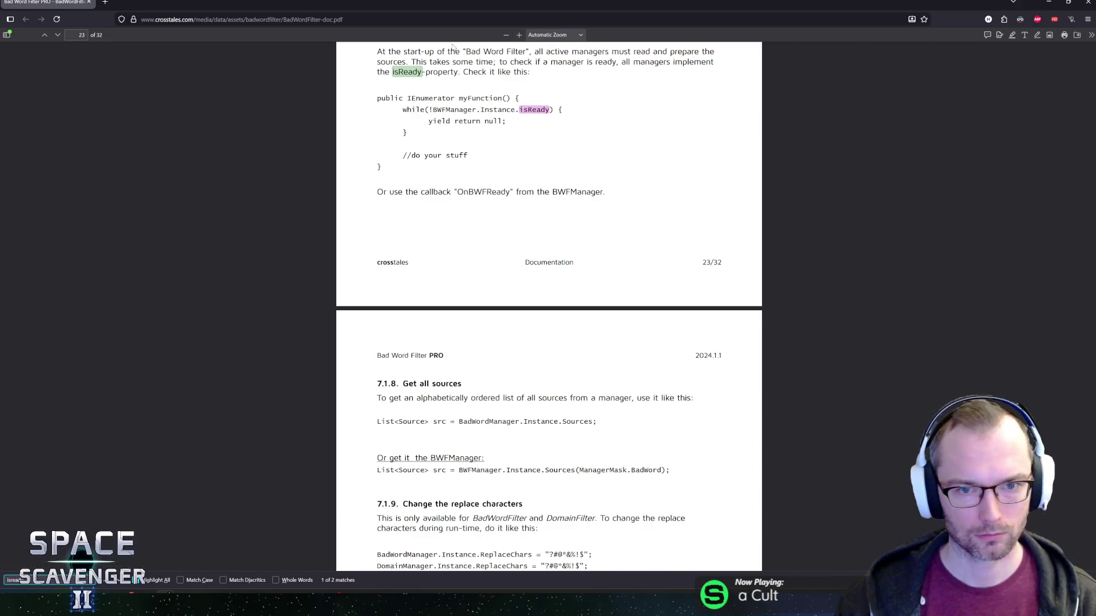
# Step: Read the manual's paragraph on managers being ready and cycle through the isReady matches
pyautogui.scroll(4, 597, 127)
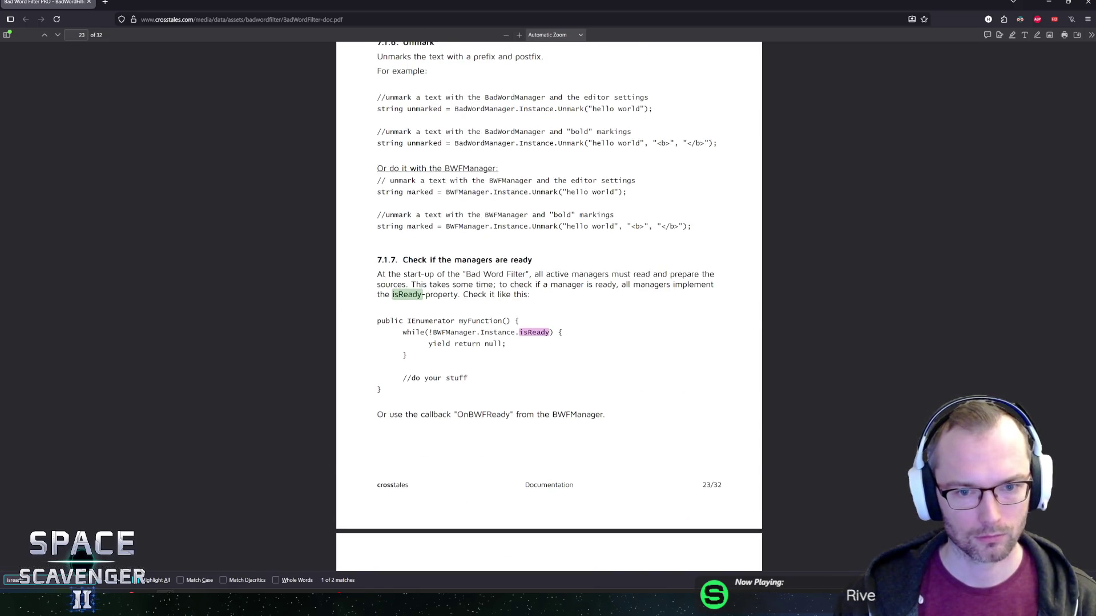
pyautogui.moveTo(386, 274)
pyautogui.mouseDown()
pyautogui.moveTo(665, 275)
pyautogui.moveTo(469, 274)
pyautogui.moveTo(673, 285)
pyautogui.moveTo(469, 284)
pyautogui.moveTo(497, 285)
pyautogui.mouseUp()
pyautogui.moveTo(424, 294); pyautogui.dragTo(387, 274)
pyautogui.click(387, 275)
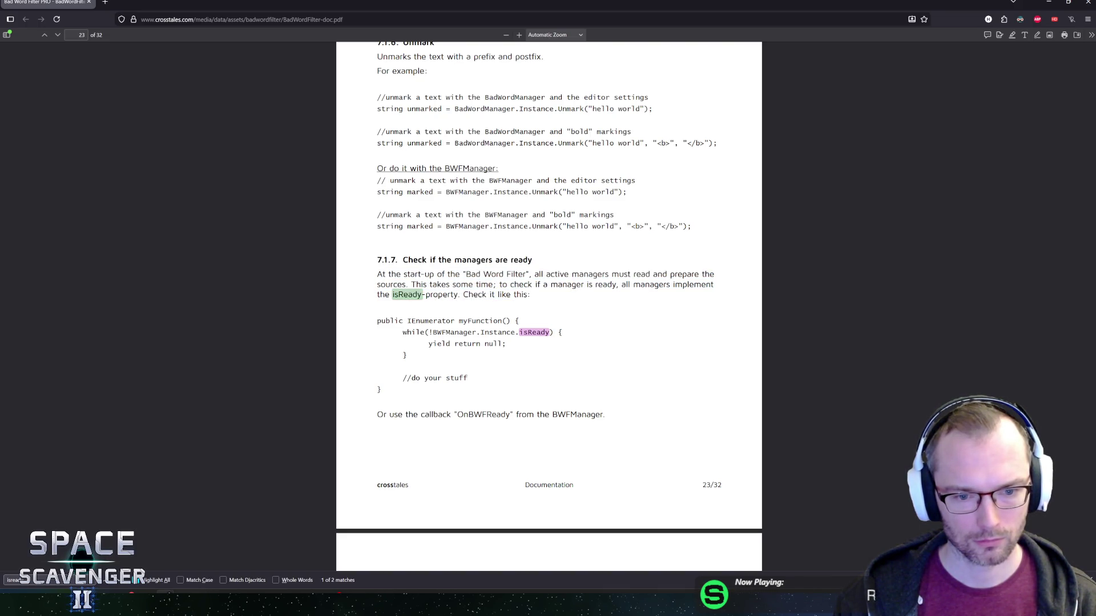
pyautogui.scroll(-3, 422, 281)
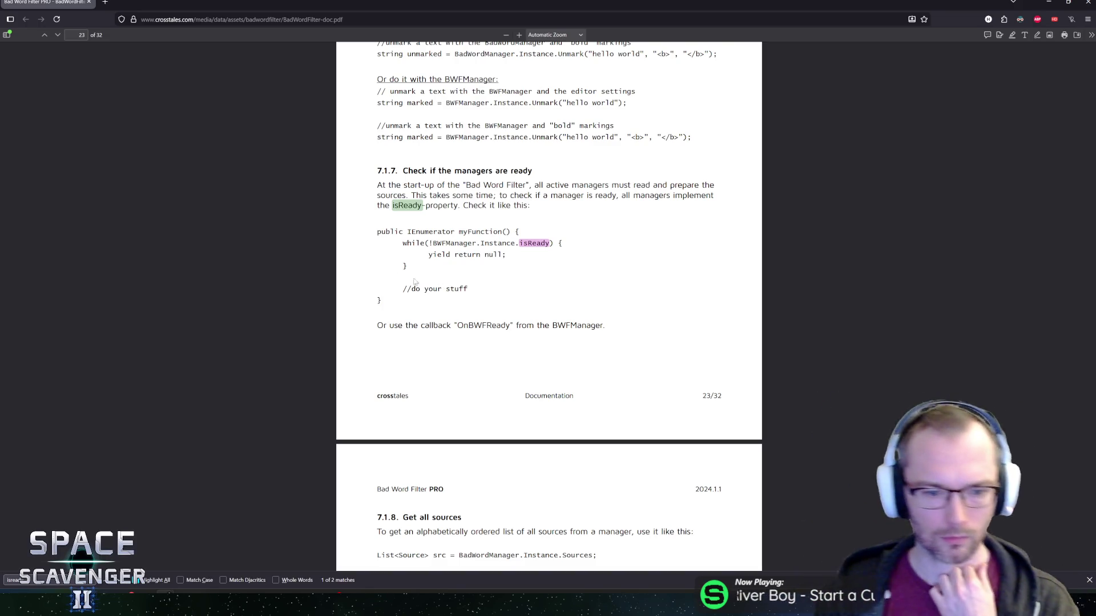
pyautogui.scroll(-3, 474, 268)
pyautogui.scroll(3, 475, 268)
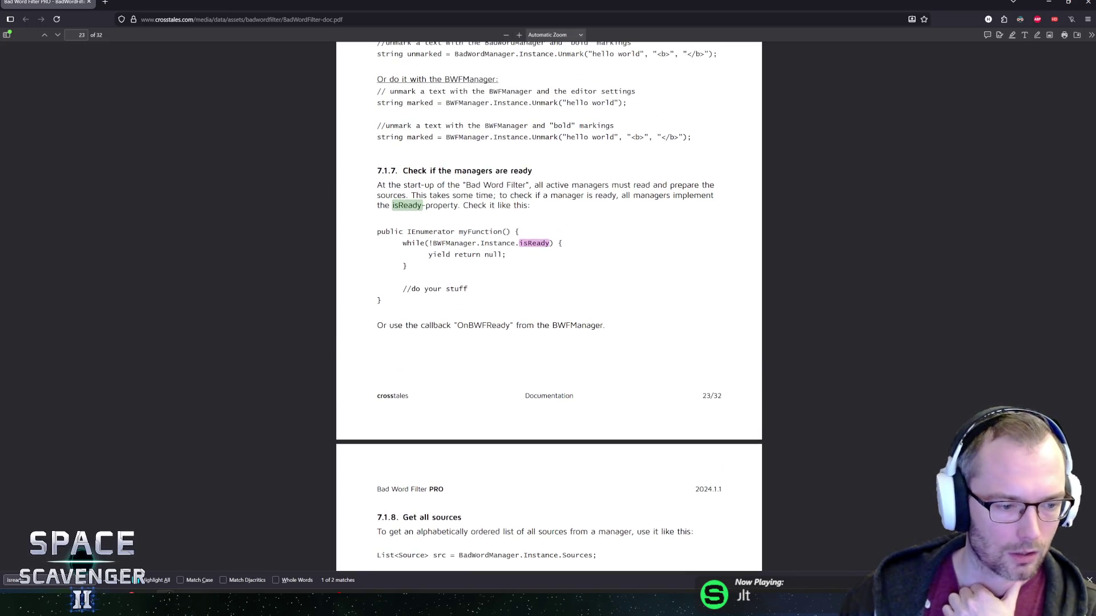
pyautogui.press('Return')
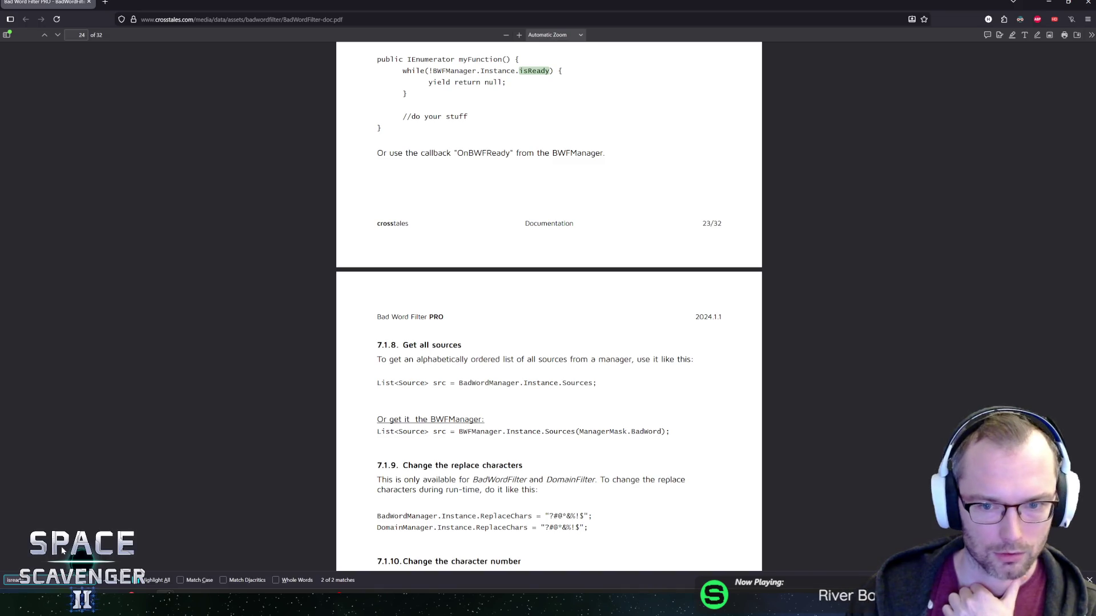
pyautogui.press('Return')
pyautogui.press('Return')
pyautogui.press('Return')
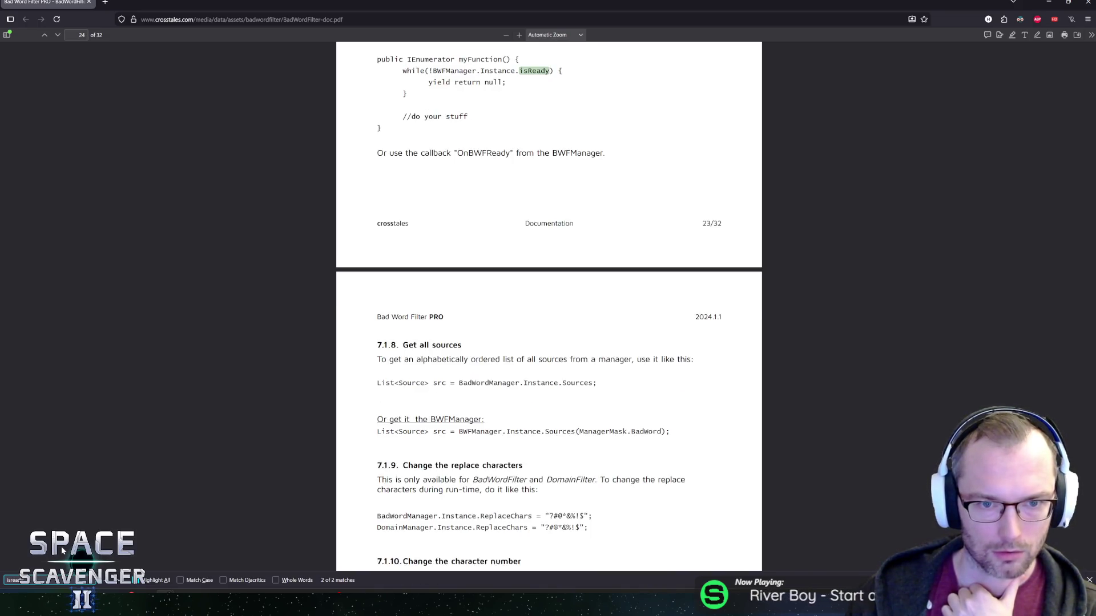
pyautogui.press('Return')
pyautogui.press('Return')
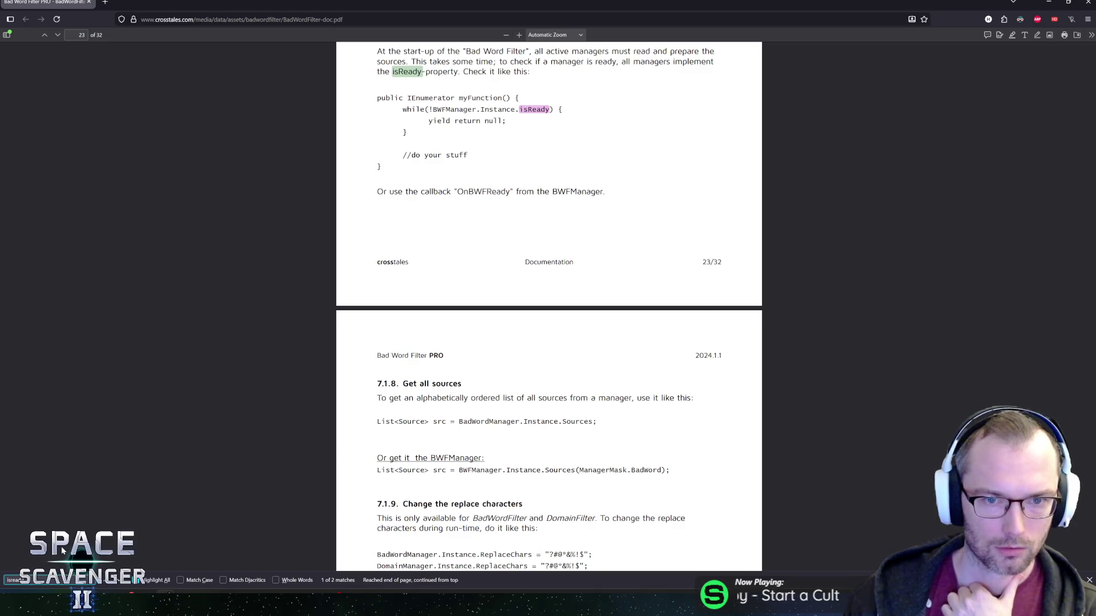
# Step: Scroll through the manual's 7.1.x sections, then return to Rider via Unity
pyautogui.scroll(2, 505, 240)
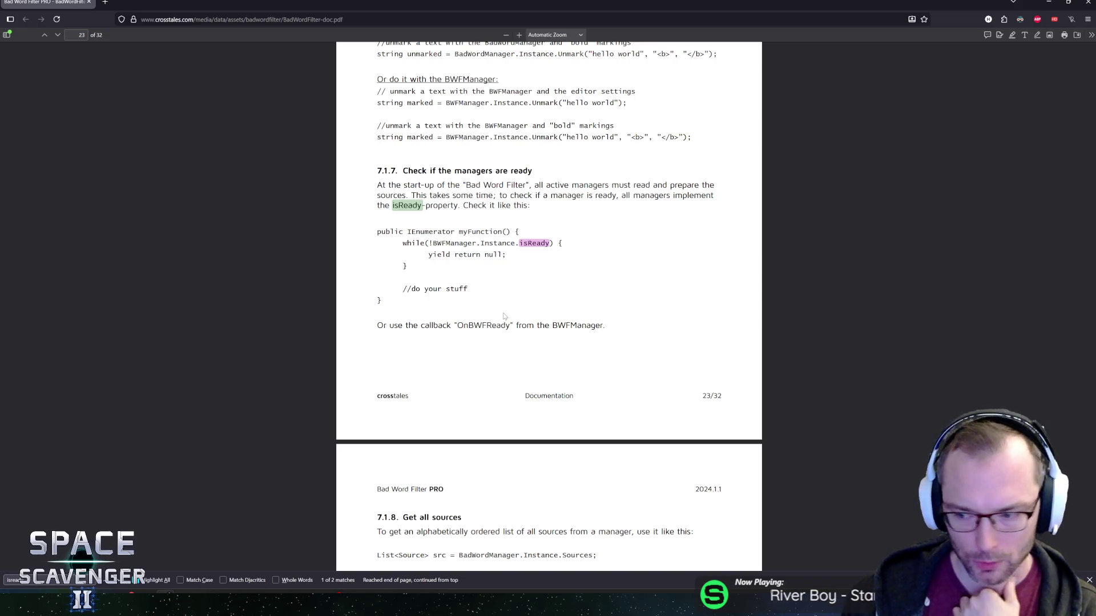
pyautogui.scroll(3, 527, 343)
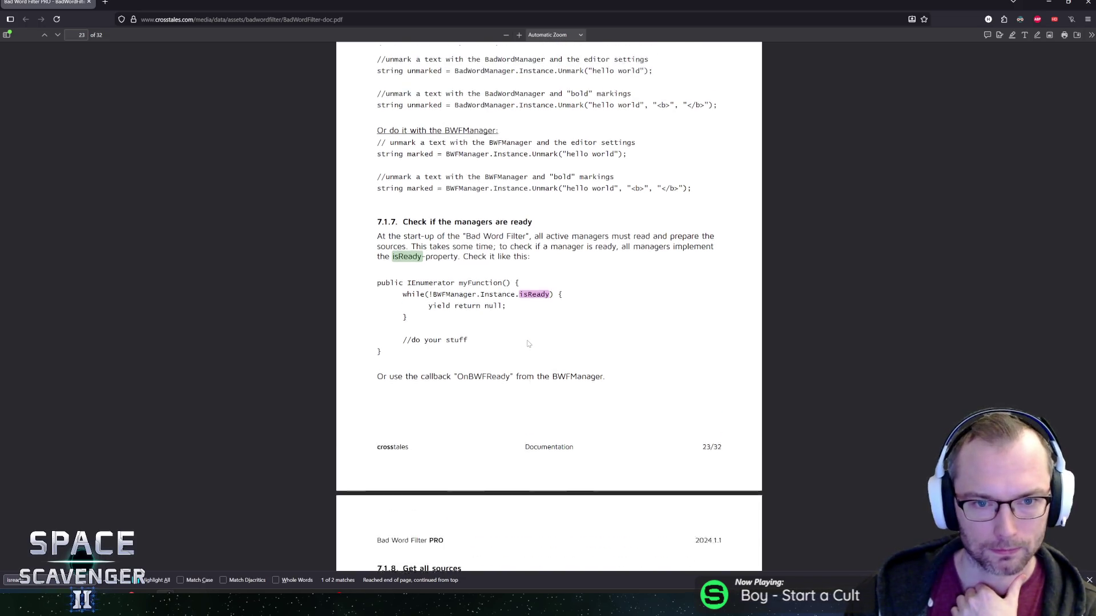
pyautogui.scroll(12, 527, 344)
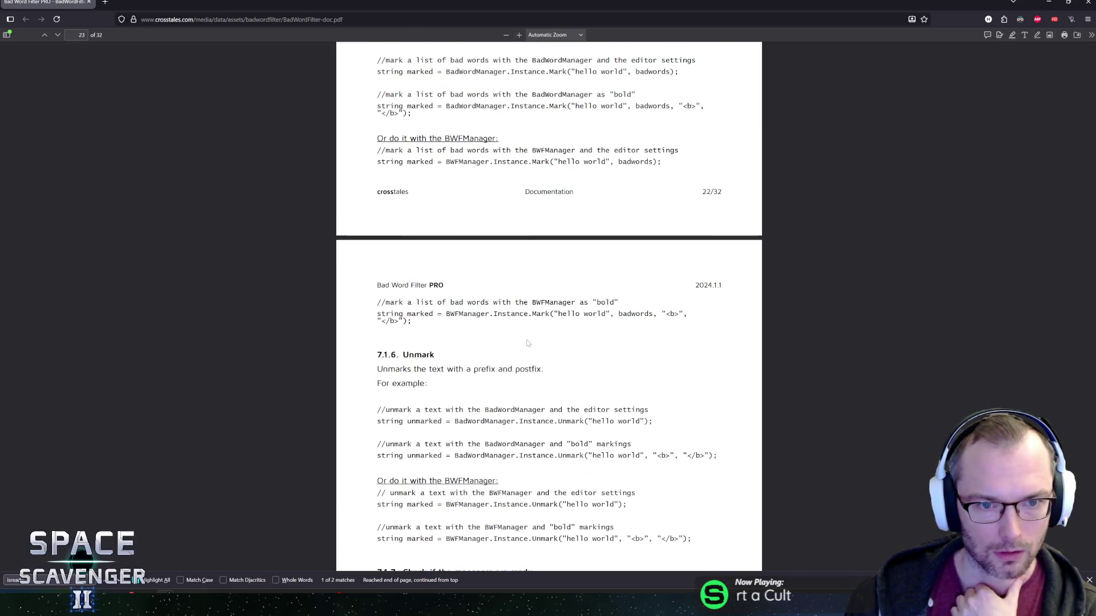
pyautogui.scroll(7, 528, 343)
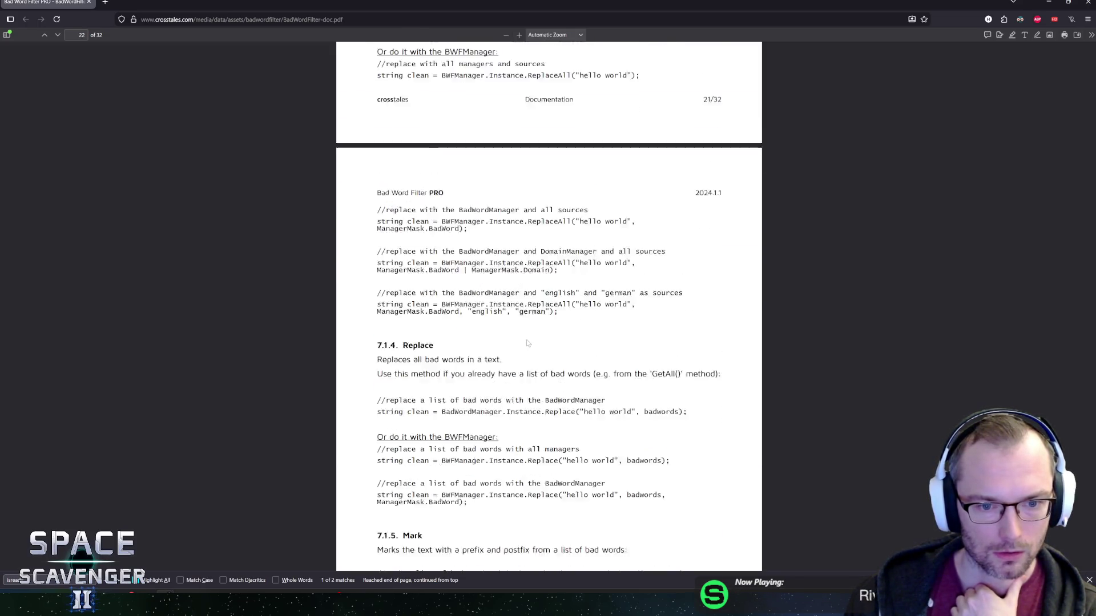
pyautogui.scroll(-20, 528, 343)
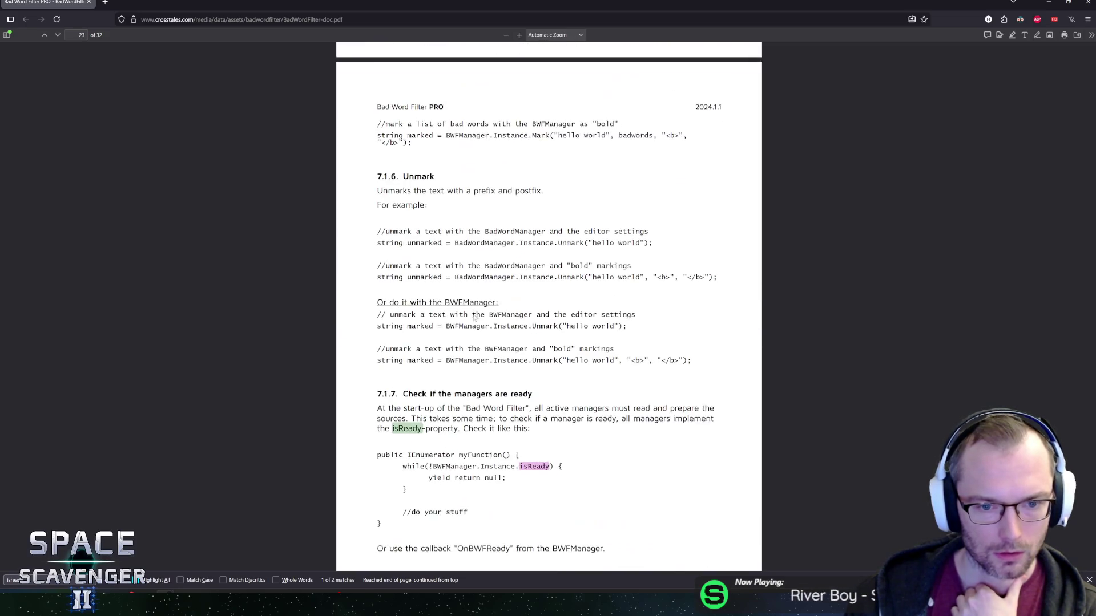
pyautogui.scroll(-5, 475, 315)
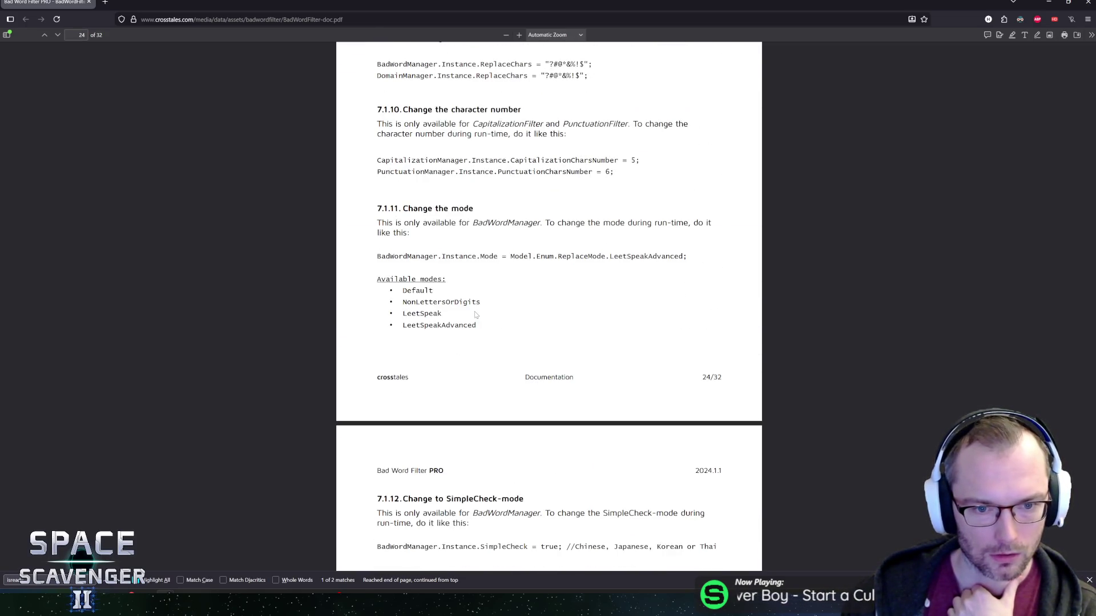
pyautogui.scroll(-5, 477, 313)
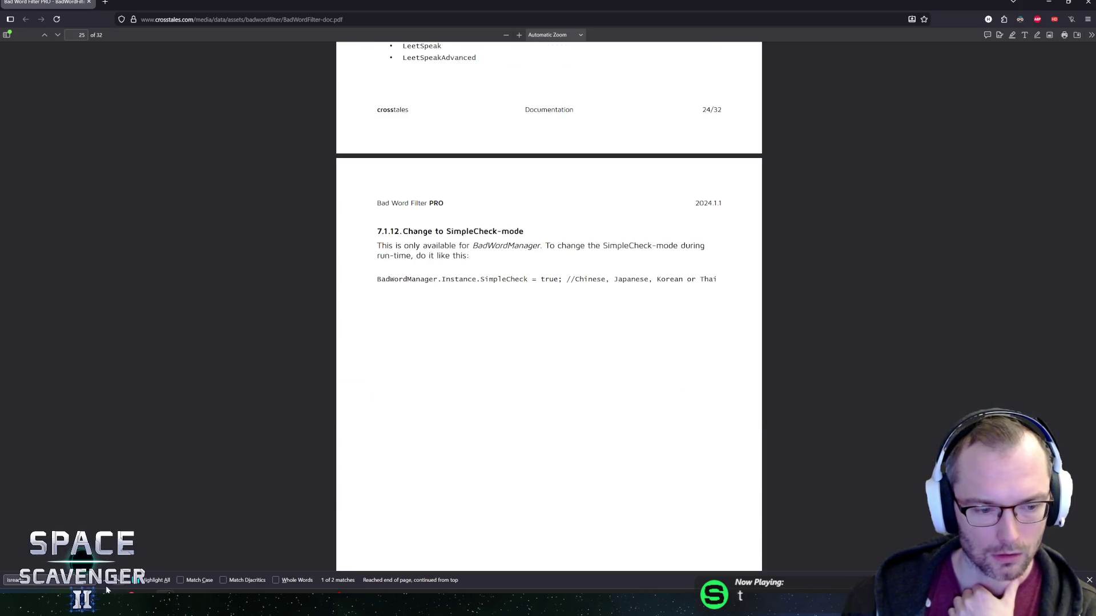
pyautogui.hotkey('alt', 'Tab')
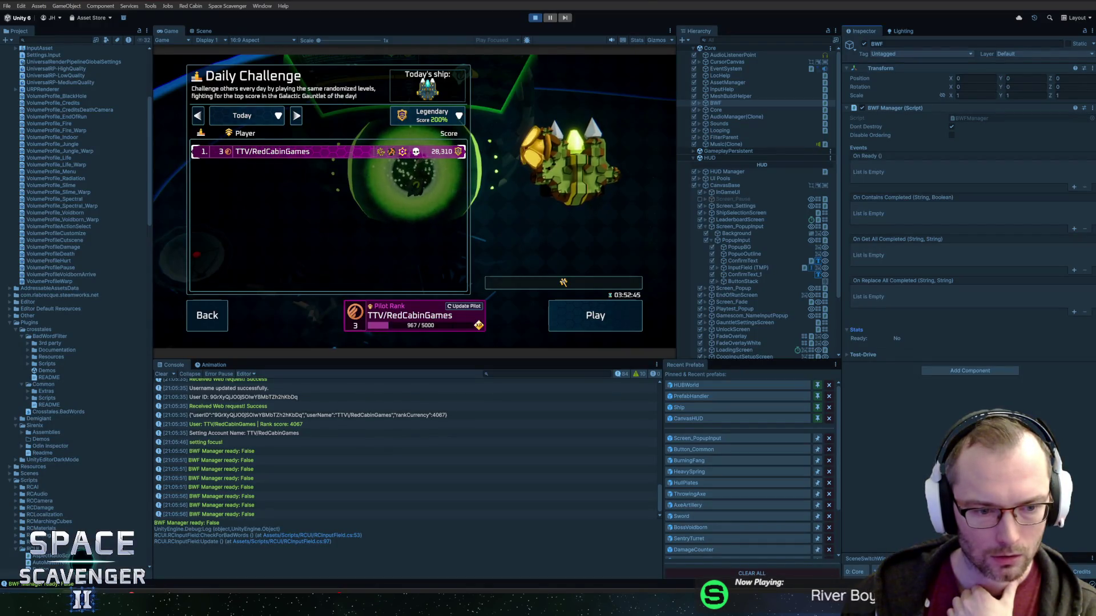
pyautogui.hotkey('alt', 'Tab')
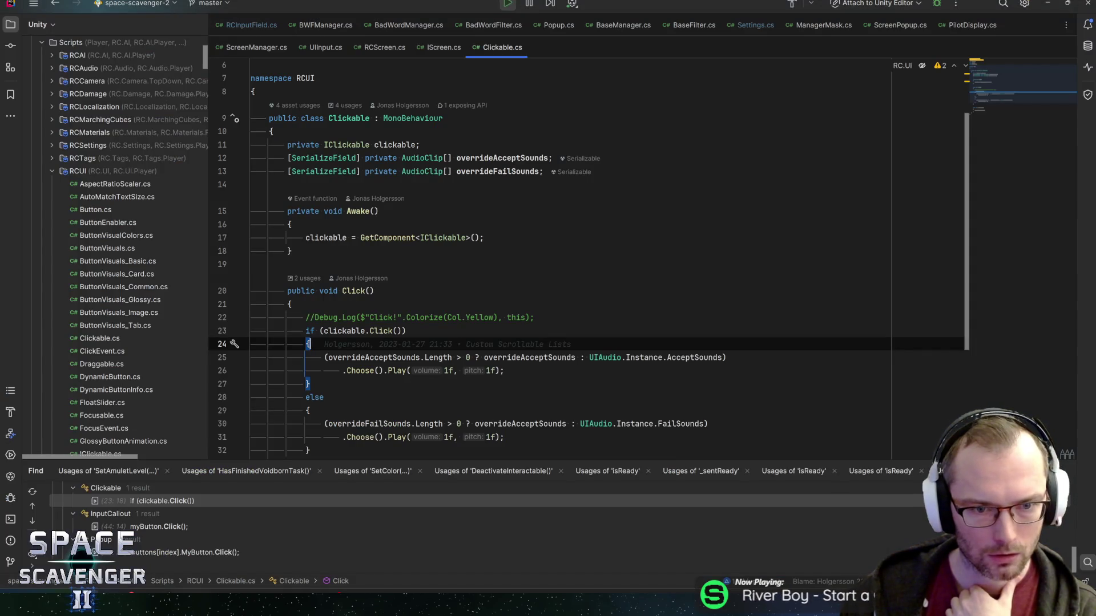
# Step: Add a trial BWFManager.Instance.OnReady line below the Debug.Log in CheckForBadWords
pyautogui.click(248, 25)
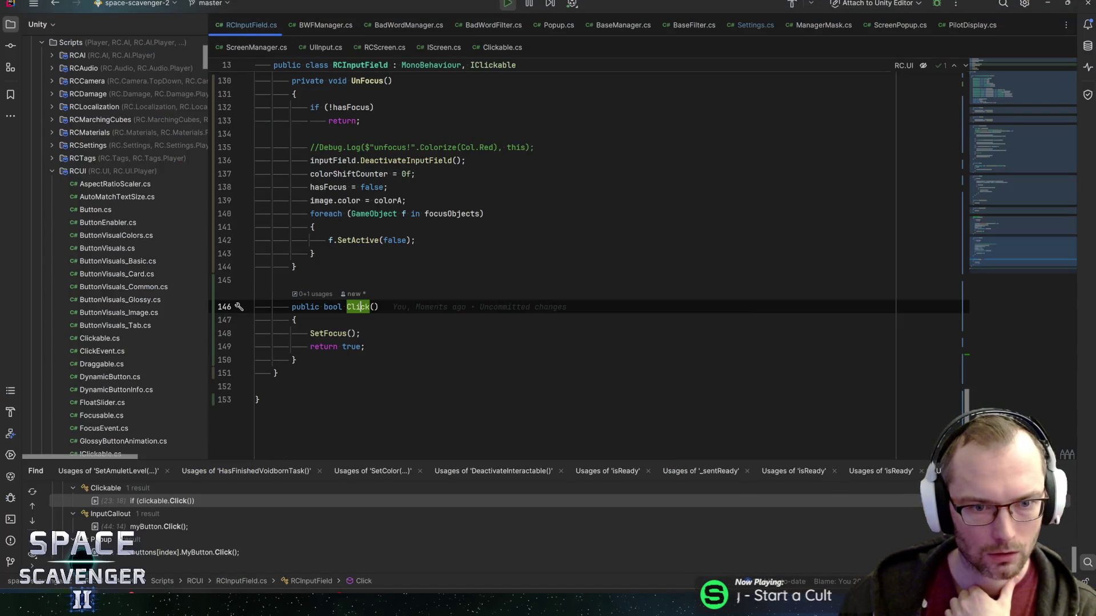
pyautogui.click(1003, 123)
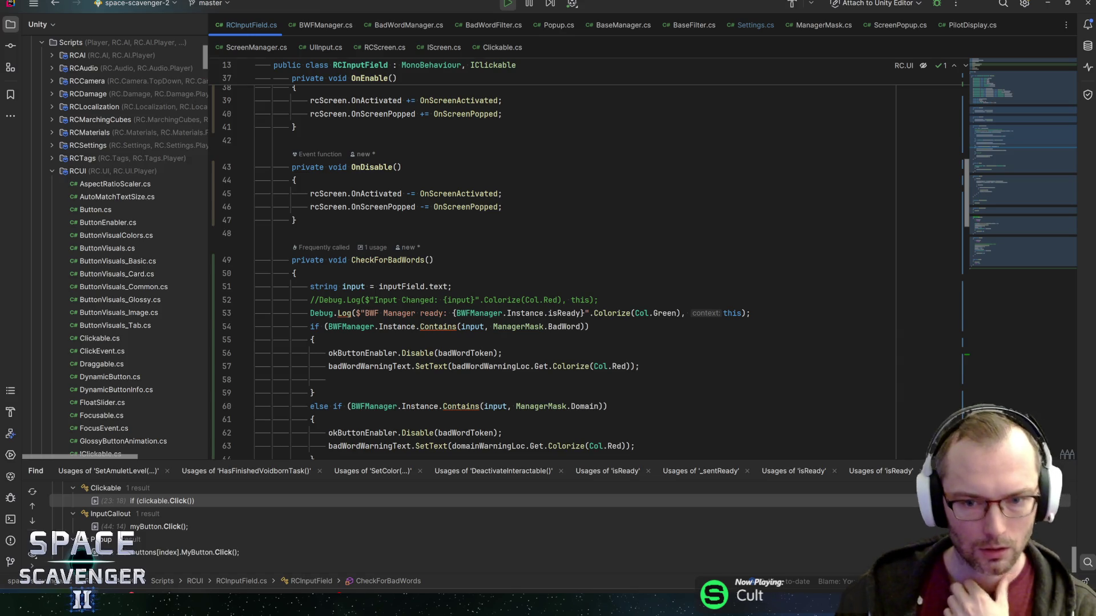
pyautogui.click(751, 313)
pyautogui.press('Return')
pyautogui.write('b')
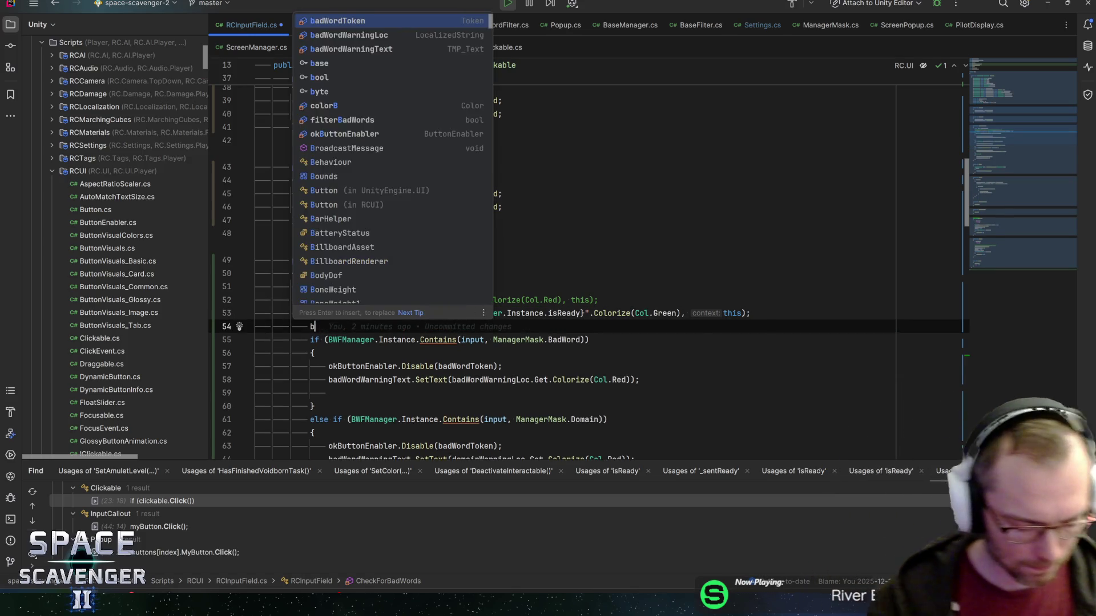
pyautogui.write('wf')
pyautogui.press('Return')
pyautogui.write('.inst')
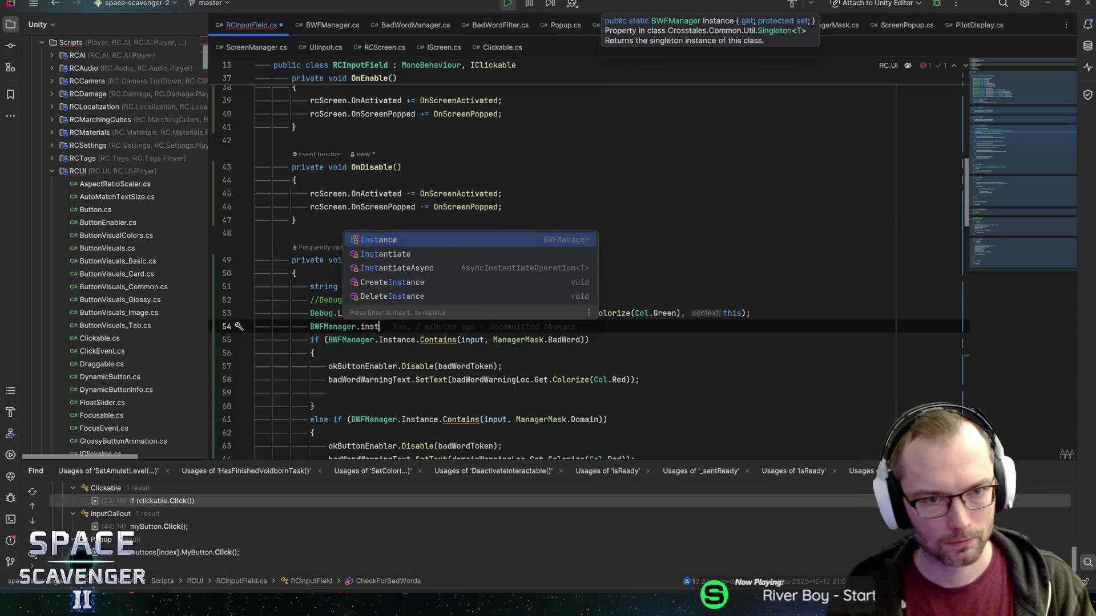
pyautogui.press('Return')
pyautogui.write('.read')
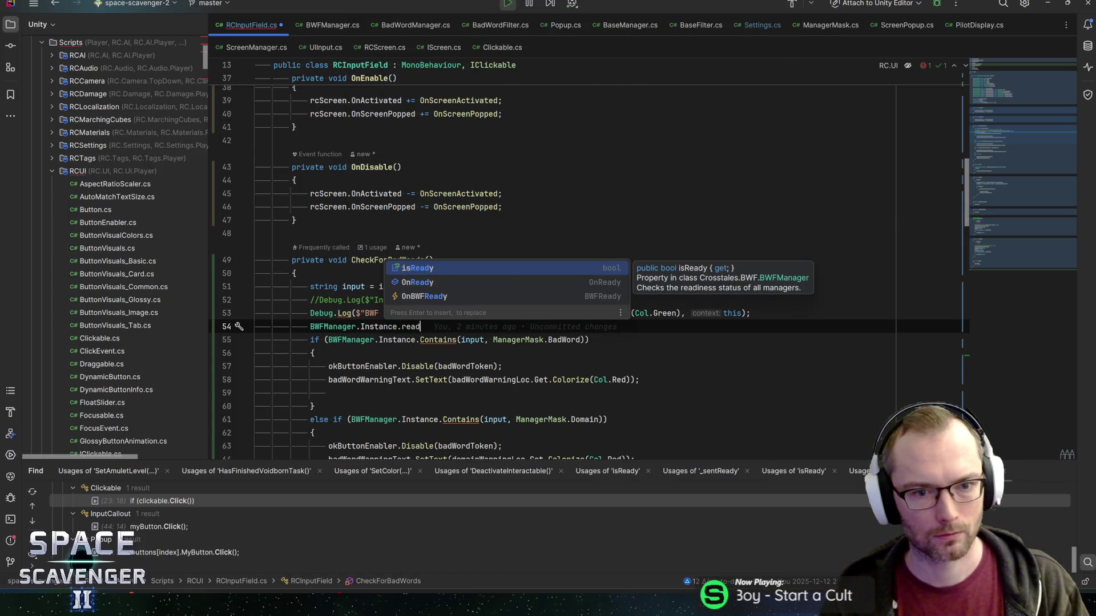
pyautogui.press('Down')
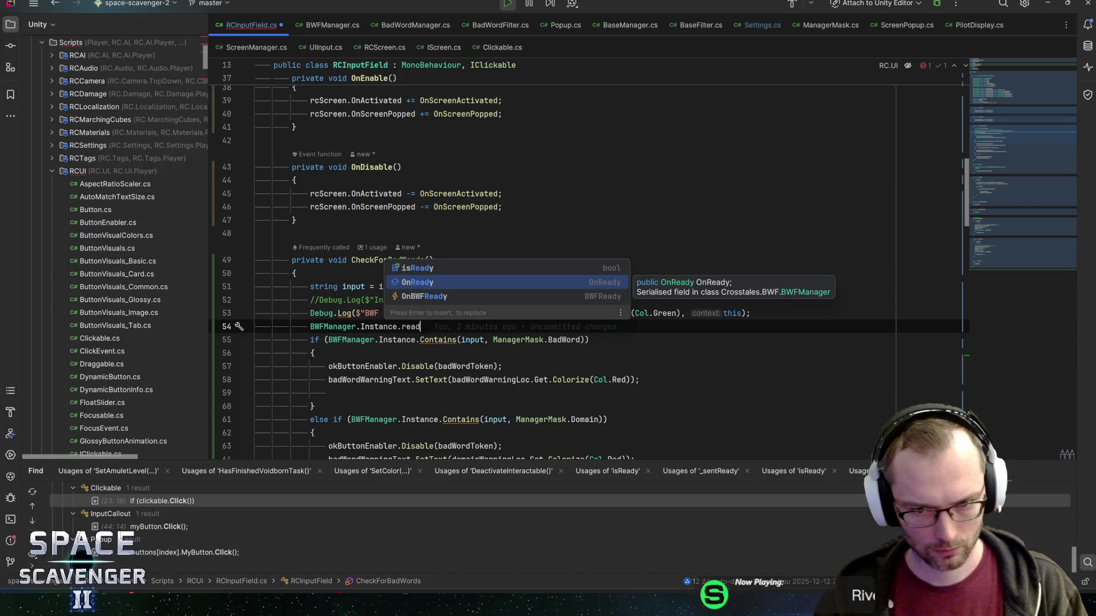
pyautogui.press('Return')
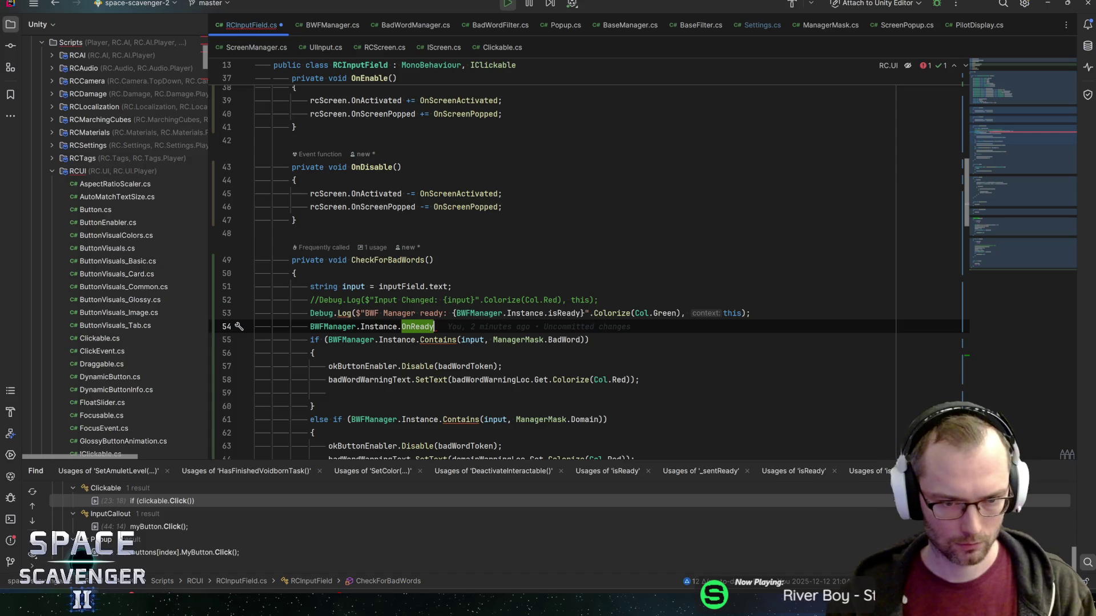
# Step: Inspect the OnReady declaration in BWFManager, then delete the trial line and save
pyautogui.hotkey('ctrl', 'b')
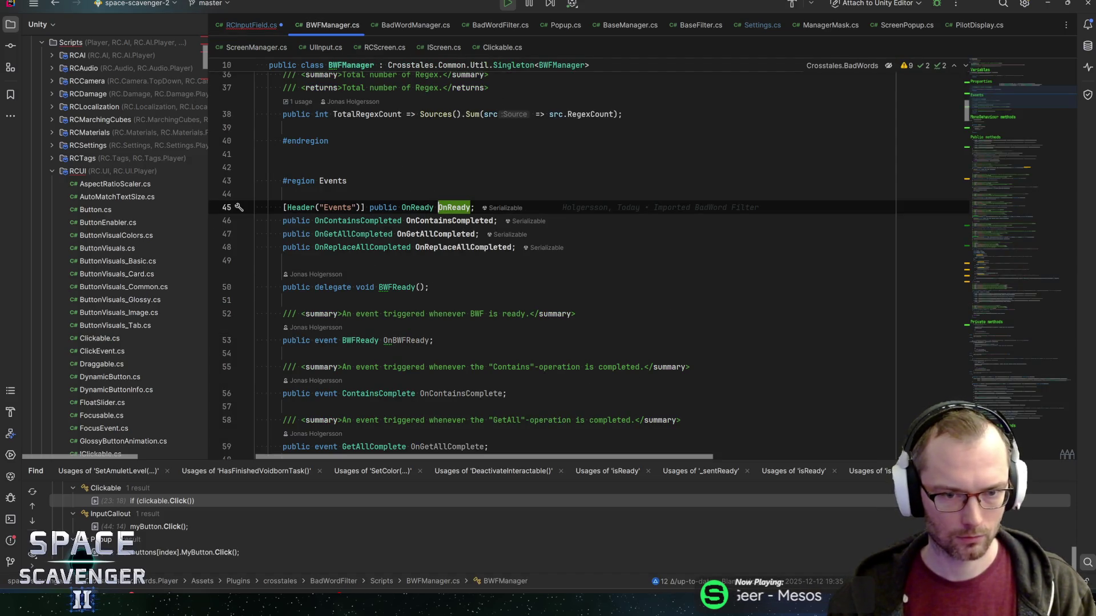
pyautogui.hotkey('ctrl', 'shift', 'b')
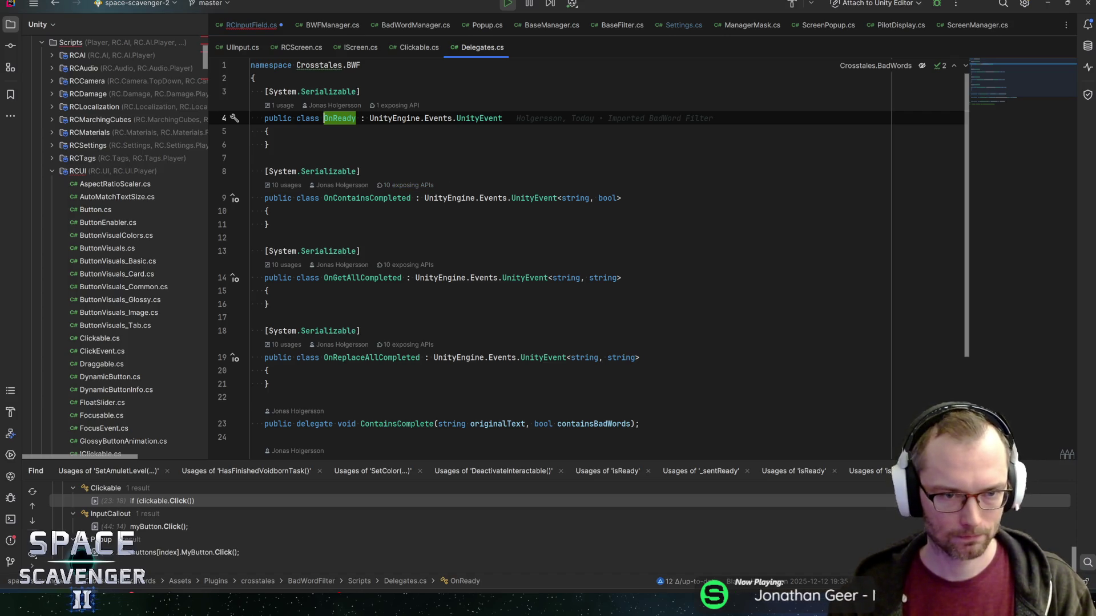
pyautogui.hotkey('ctrl', 'alt', 'Left')
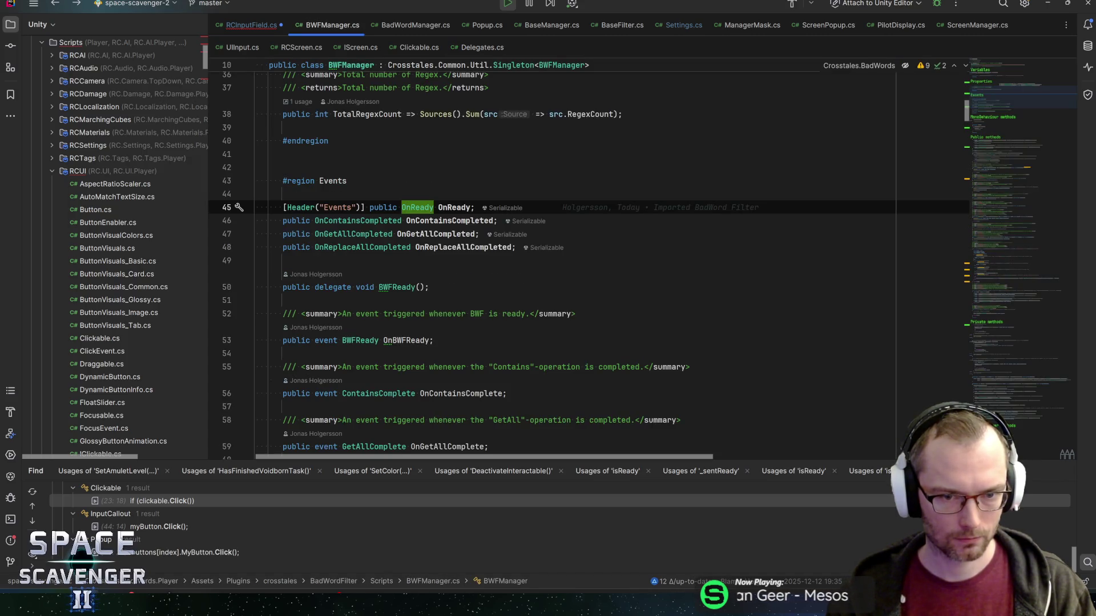
pyautogui.hotkey('ctrl', 'alt', 'Left')
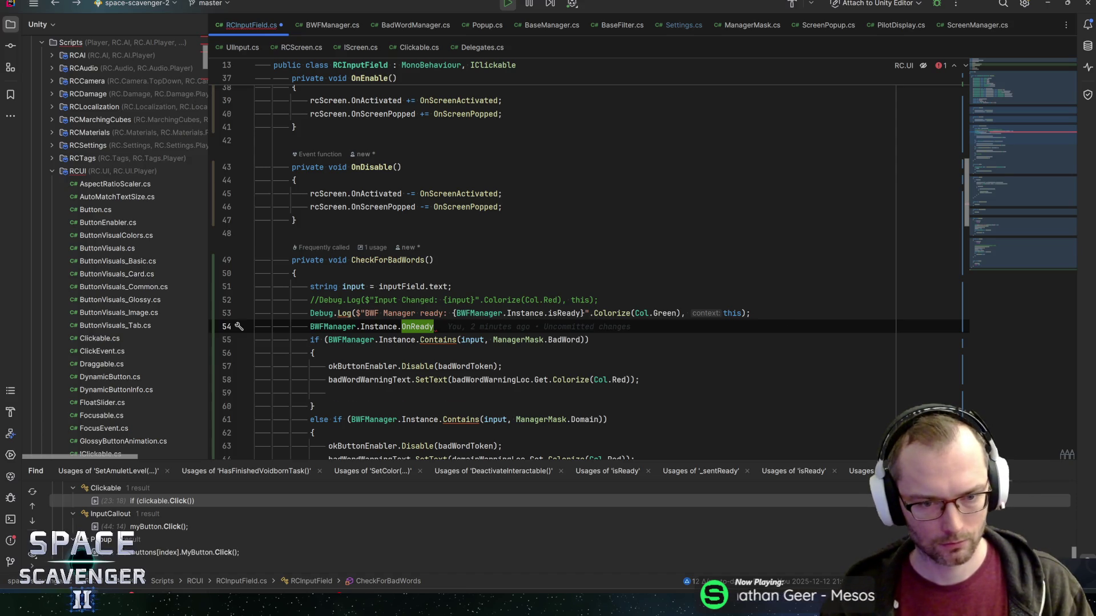
pyautogui.hotkey('ctrl', 'y')
pyautogui.hotkey('ctrl', 's')
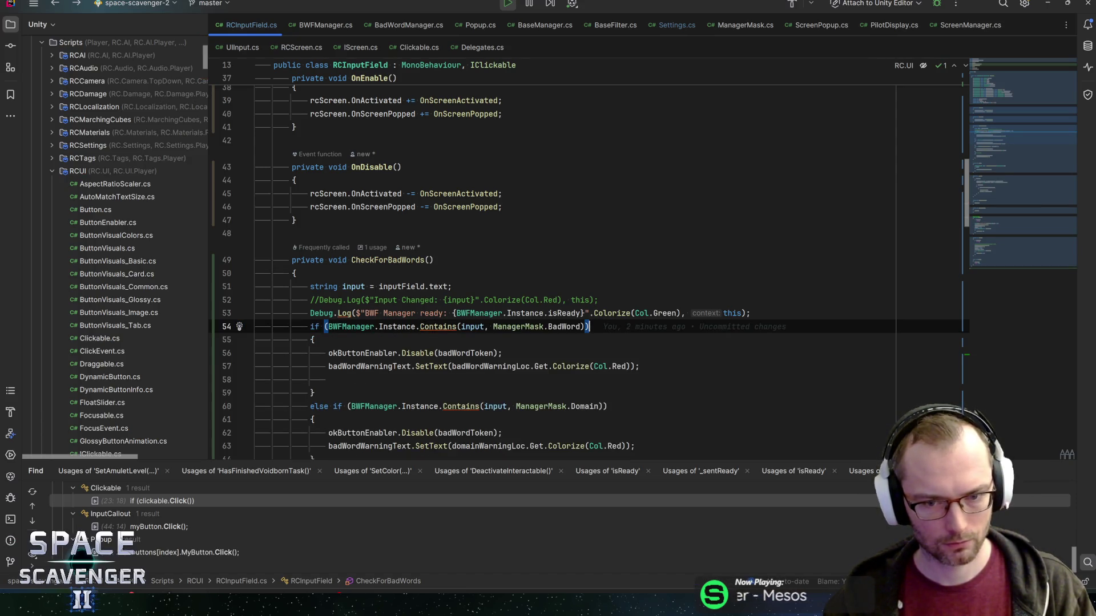
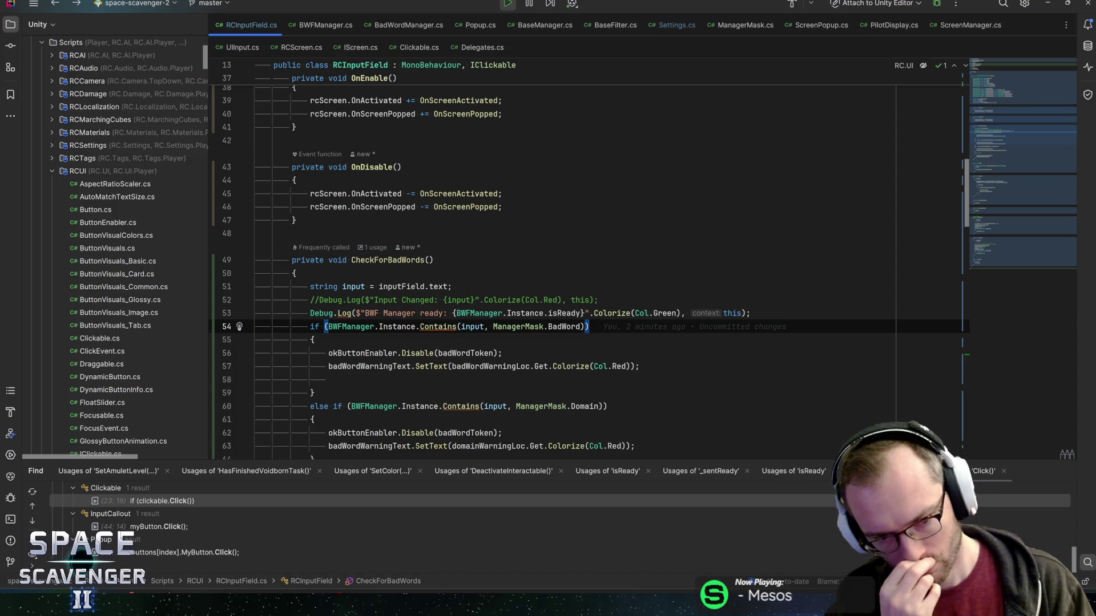
# Step: Bring the Unity Editor to the front, showing the running Daily Challenge screen
pyautogui.hotkey('alt', 'Tab')
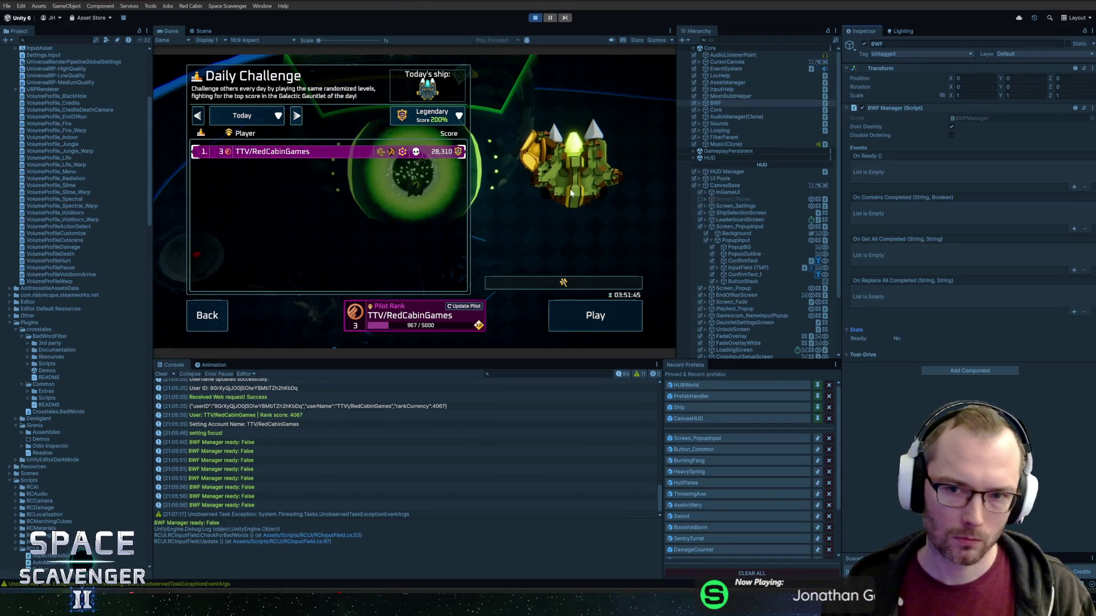
# Step: Find BWF in the Hierarchy, expand it and check the BadWordManager's stats
pyautogui.click(732, 39)
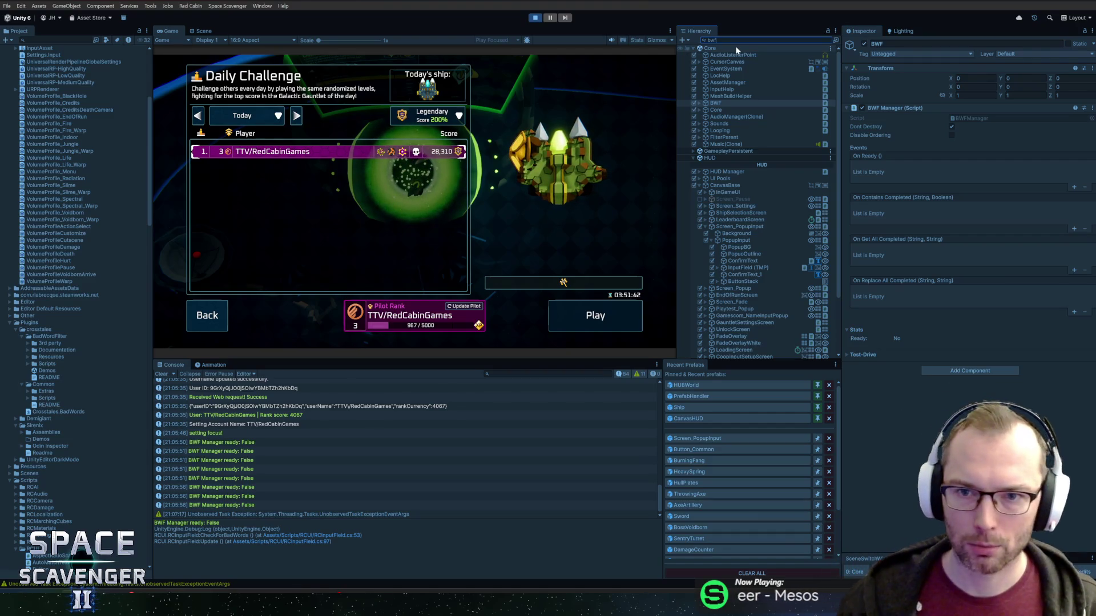
pyautogui.write('bwf')
pyautogui.press('Escape')
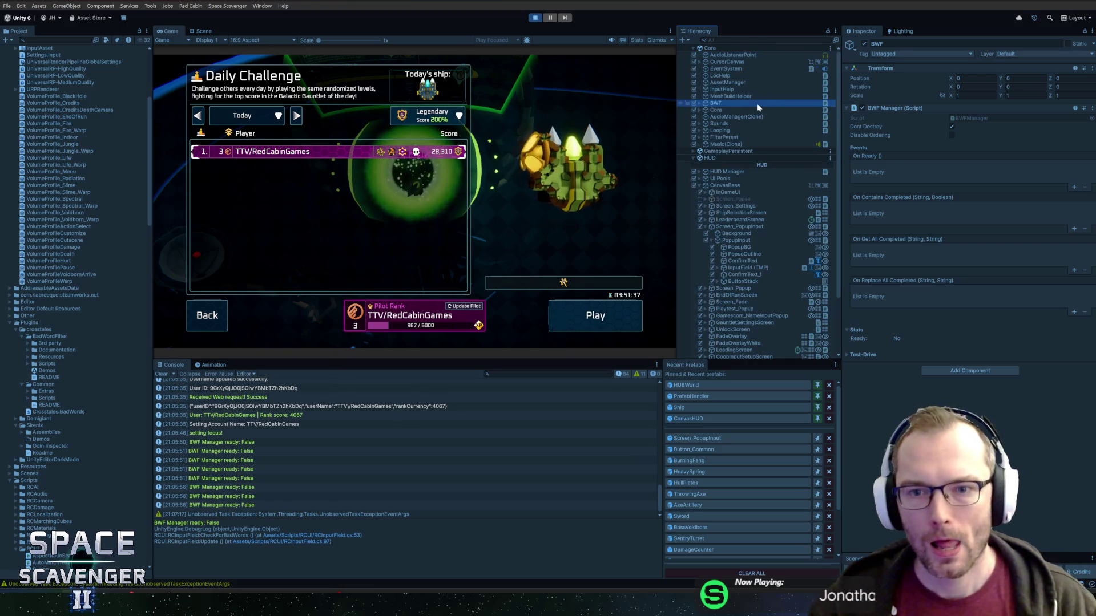
pyautogui.press('Right')
pyautogui.press('Down')
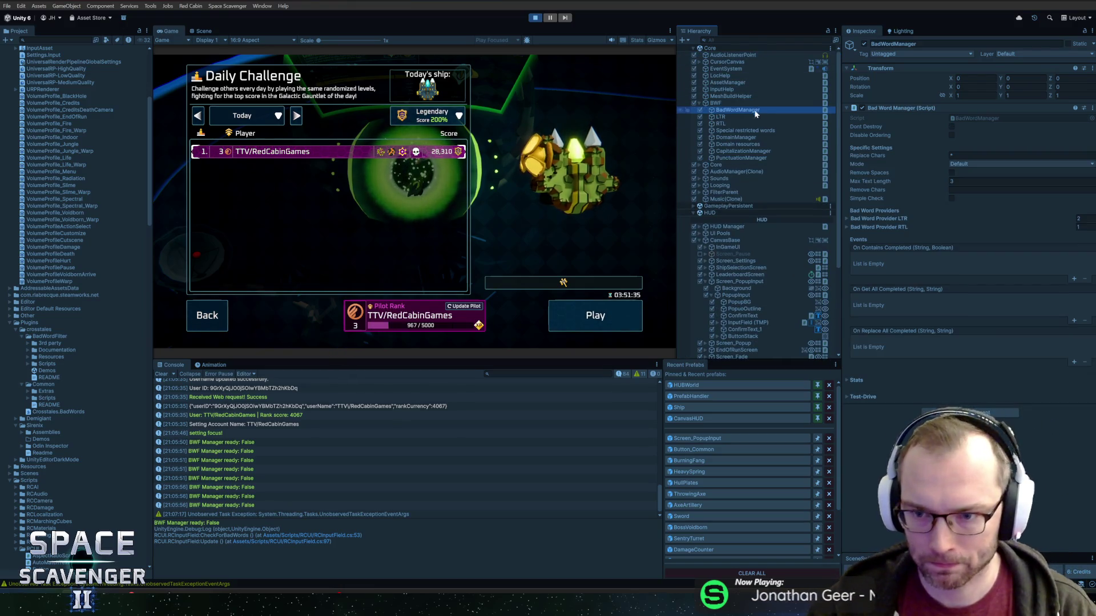
pyautogui.click(850, 378)
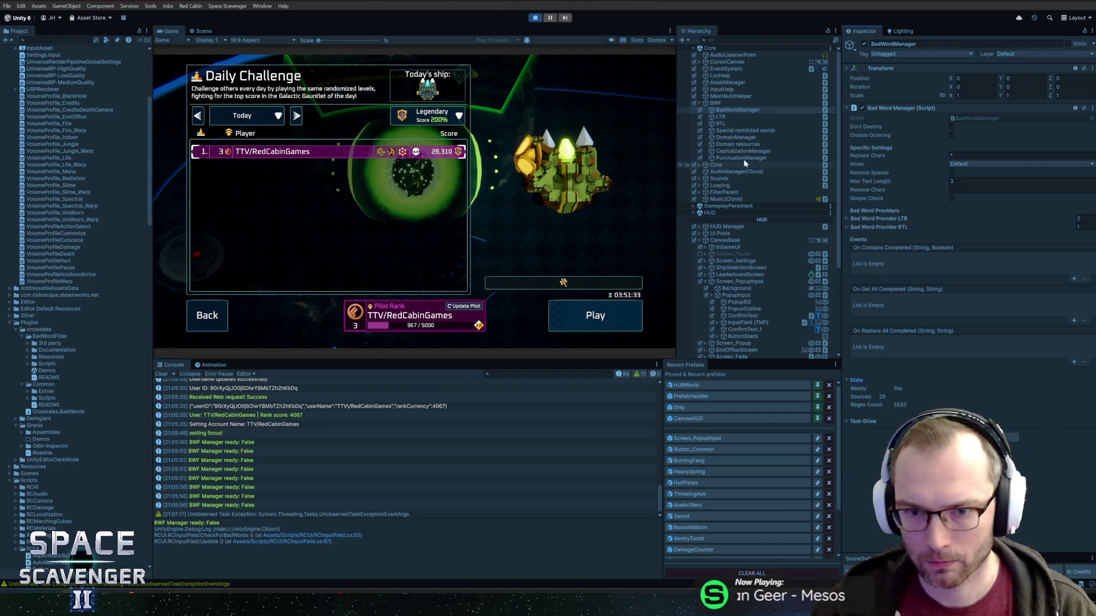
# Step: Check the LTR sources, then the RTL and Special restricted words providers
pyautogui.click(737, 117)
pyautogui.click(863, 193)
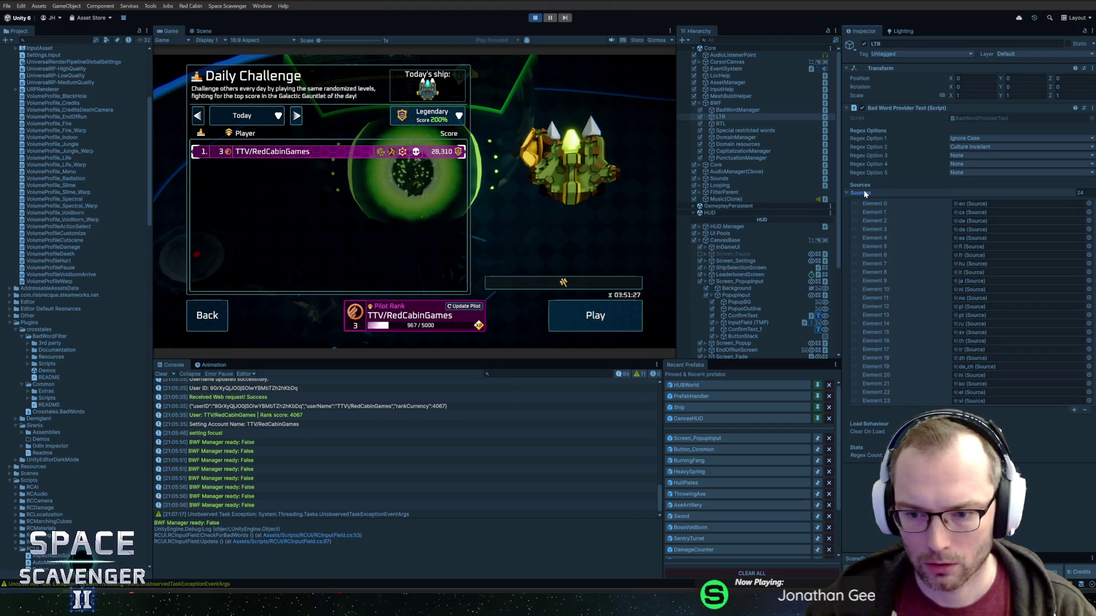
pyautogui.click(864, 193)
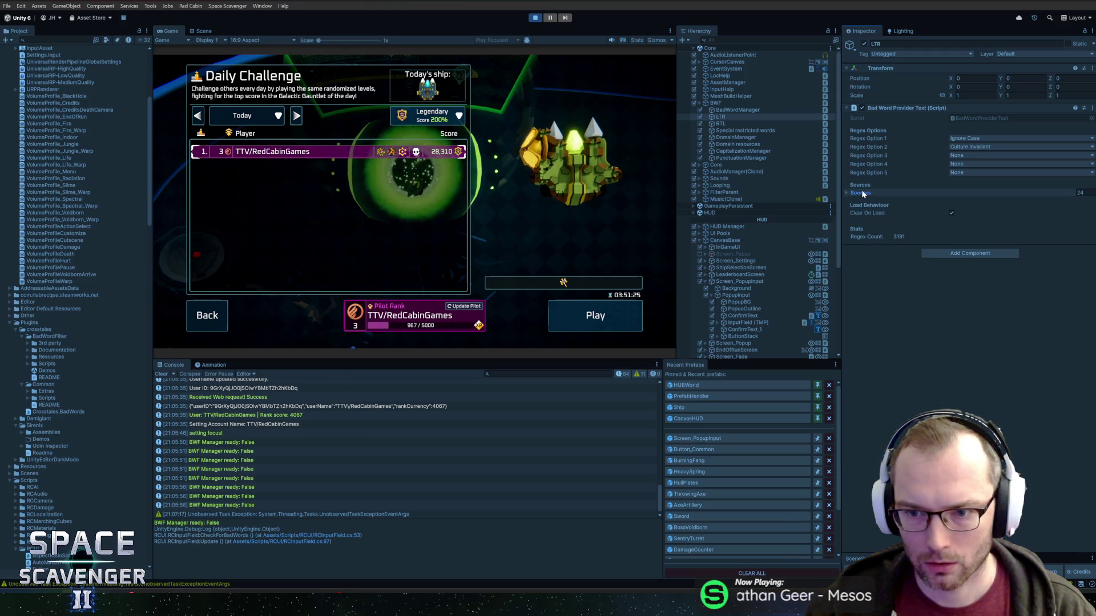
pyautogui.click(721, 124)
pyautogui.click(724, 132)
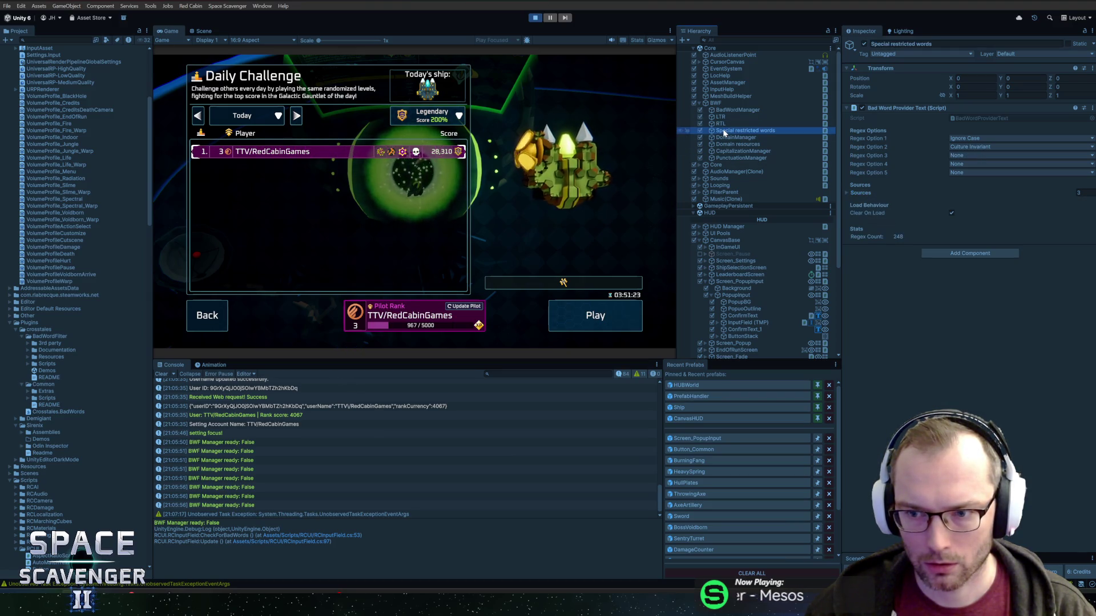
# Step: Check the DomainManager's stats and the Domain resources provider's sources list
pyautogui.click(733, 137)
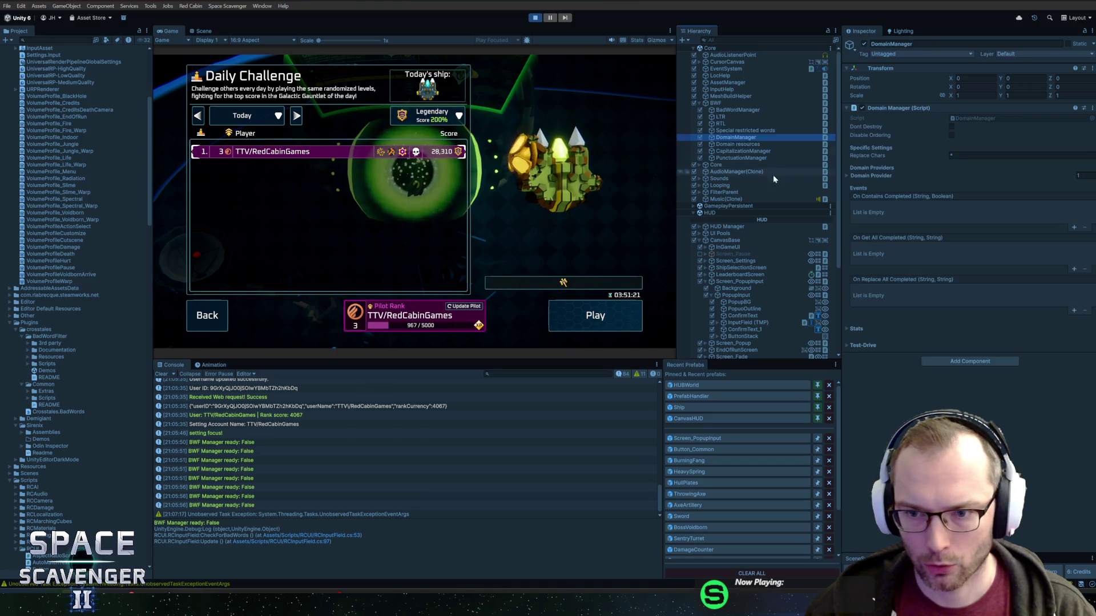
pyautogui.click(848, 328)
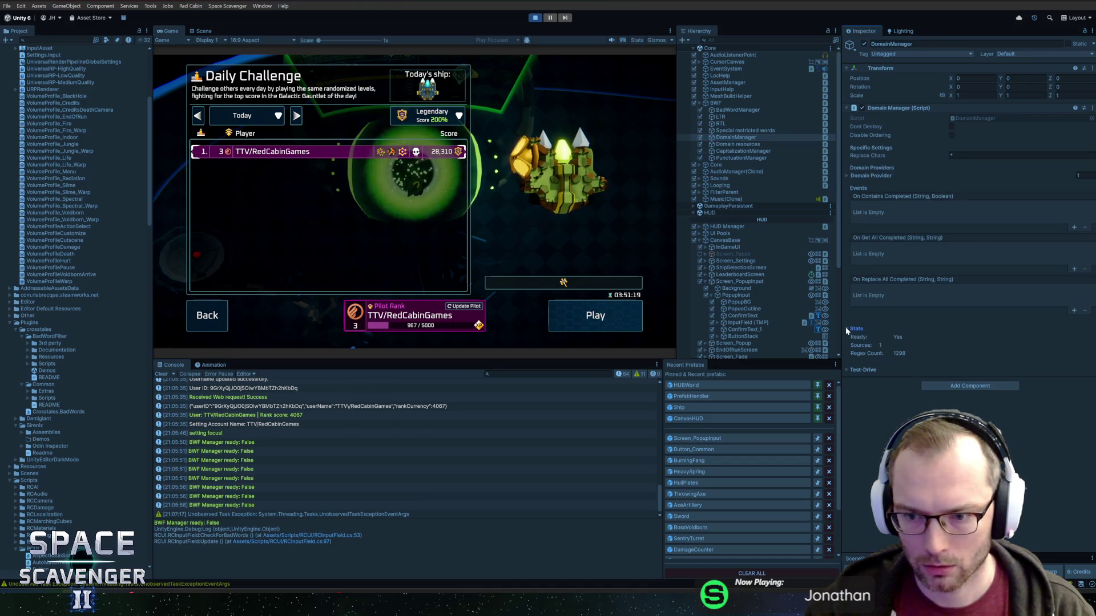
pyautogui.click(744, 144)
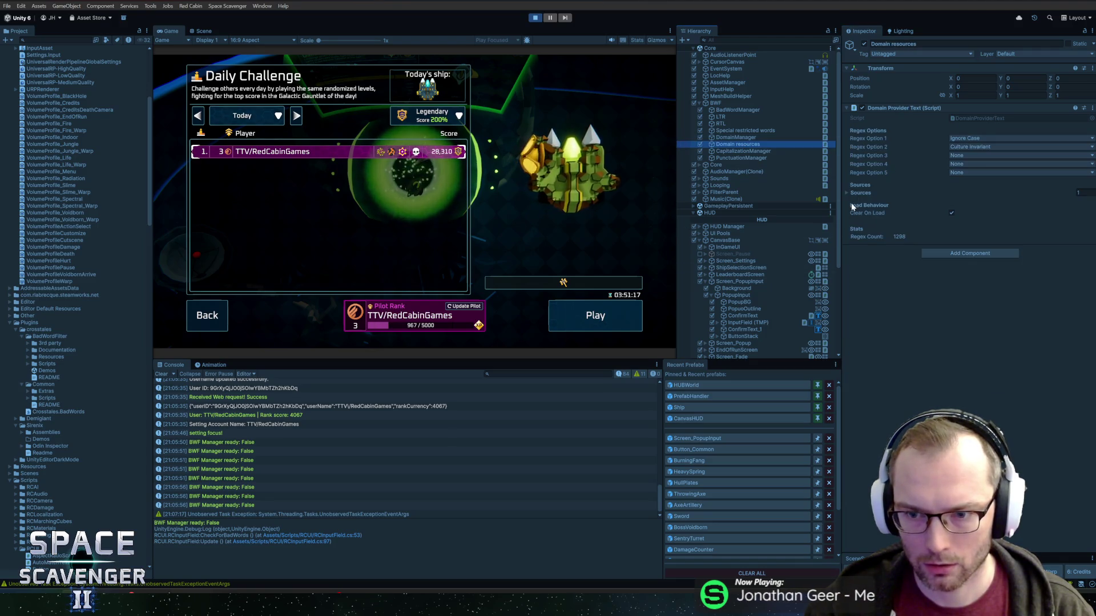
pyautogui.click(854, 193)
pyautogui.click(854, 193)
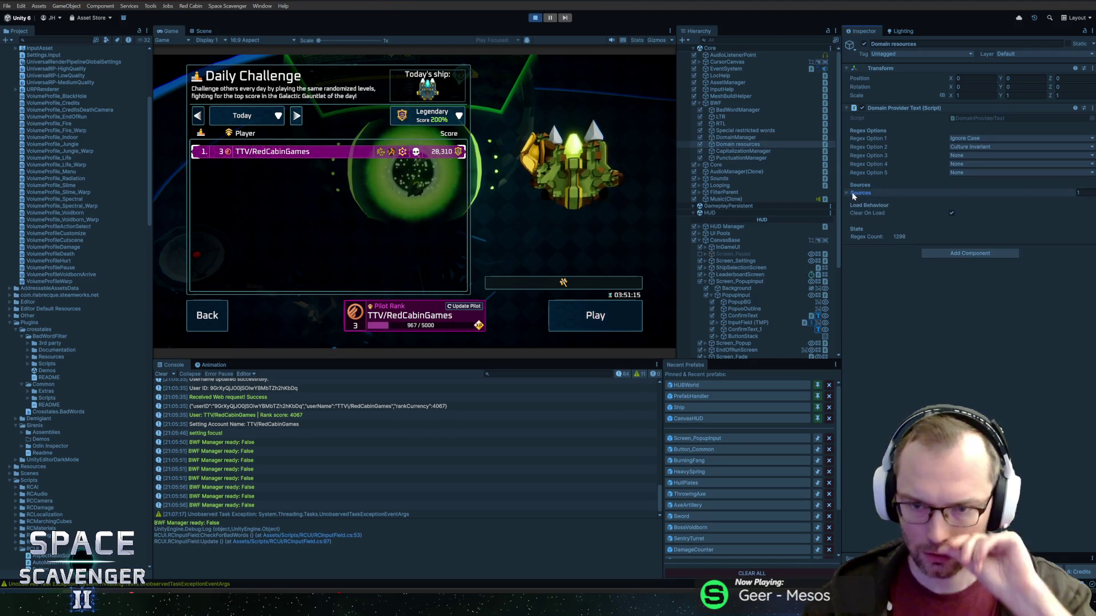
# Step: Review the CapitalizationManager and PunctuationManager settings, then stop Play mode
pyautogui.click(741, 151)
pyautogui.click(858, 309)
pyautogui.click(848, 309)
pyautogui.click(848, 309)
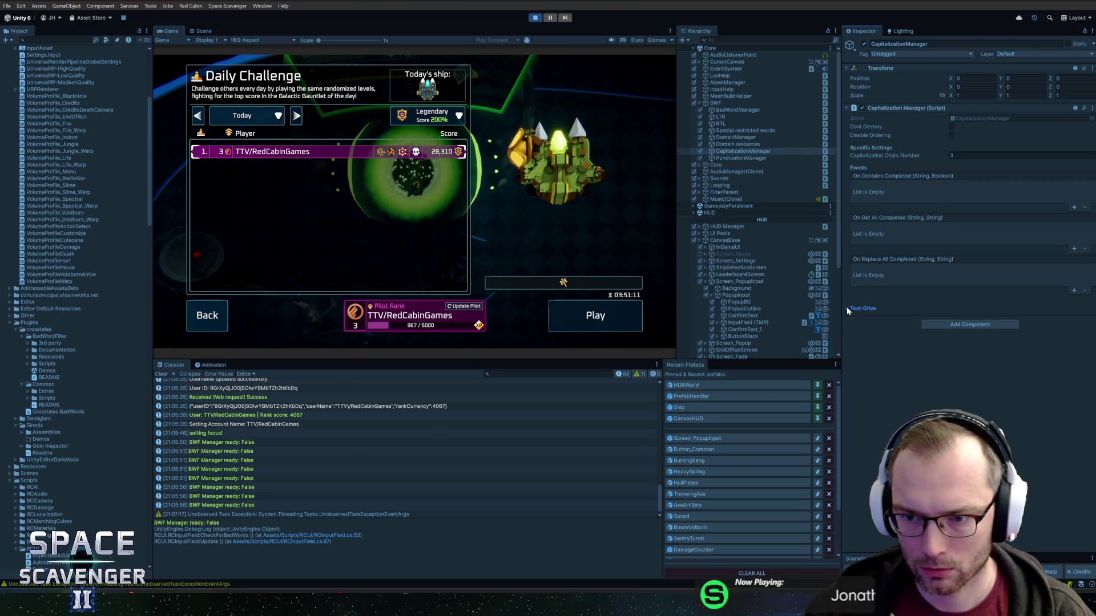
pyautogui.click(742, 157)
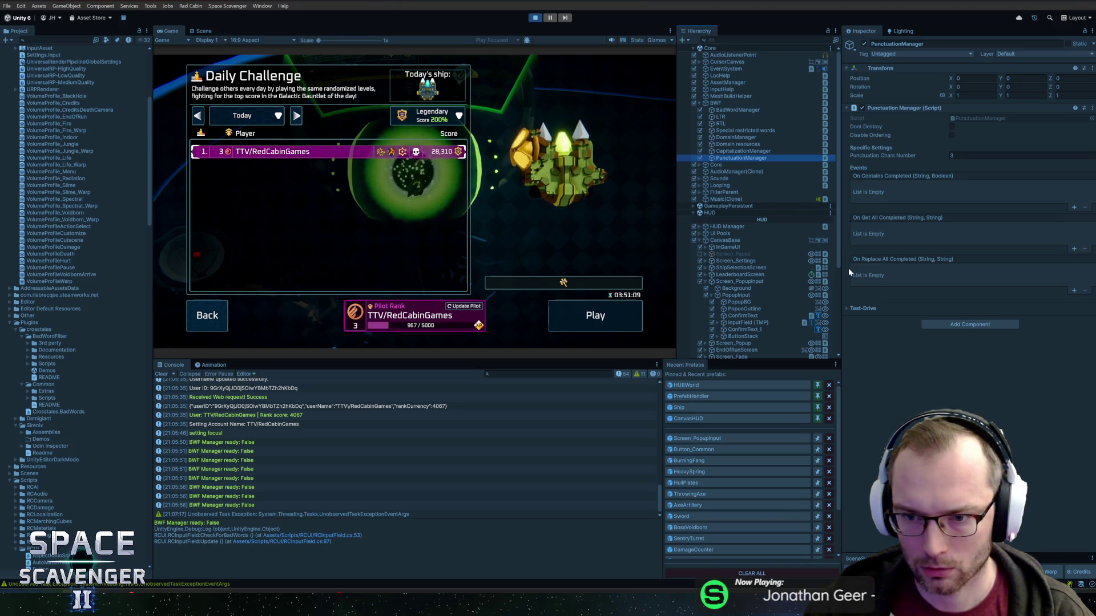
pyautogui.click(730, 151)
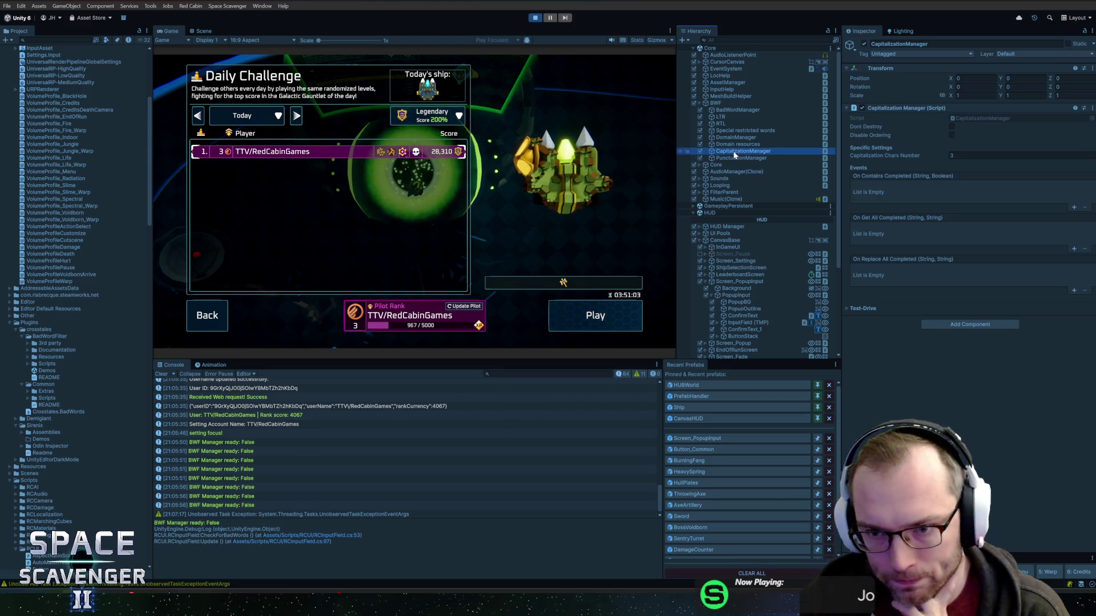
pyautogui.hotkey('ctrl', 'p')
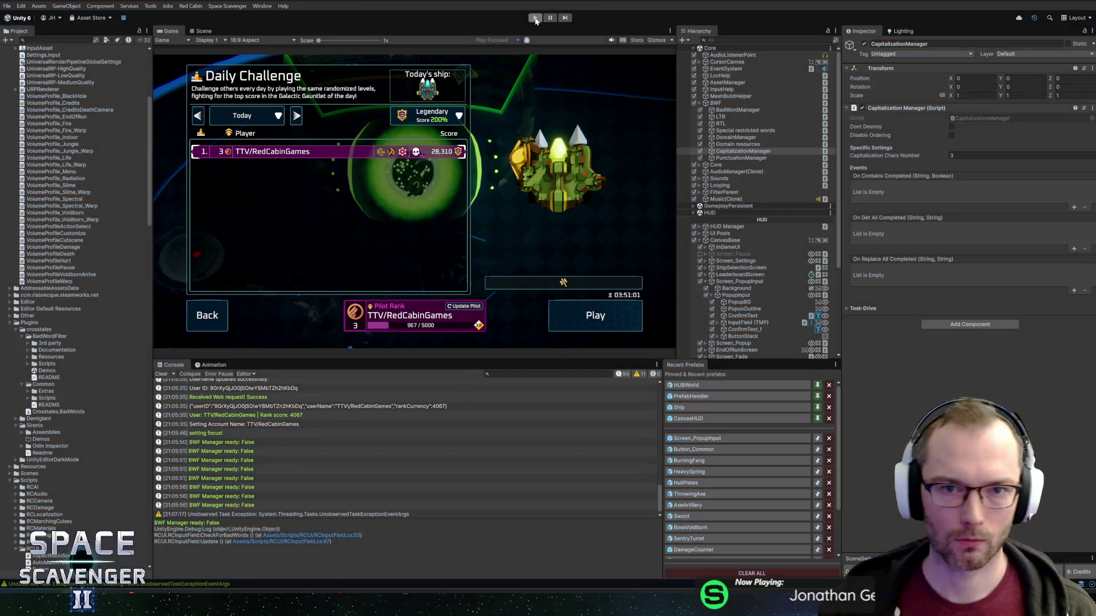
# Step: In RCInputField.cs line 53, autocomplete the member after Instance. to isReady and view its declaration
pyautogui.hotkey('alt', 'Tab')
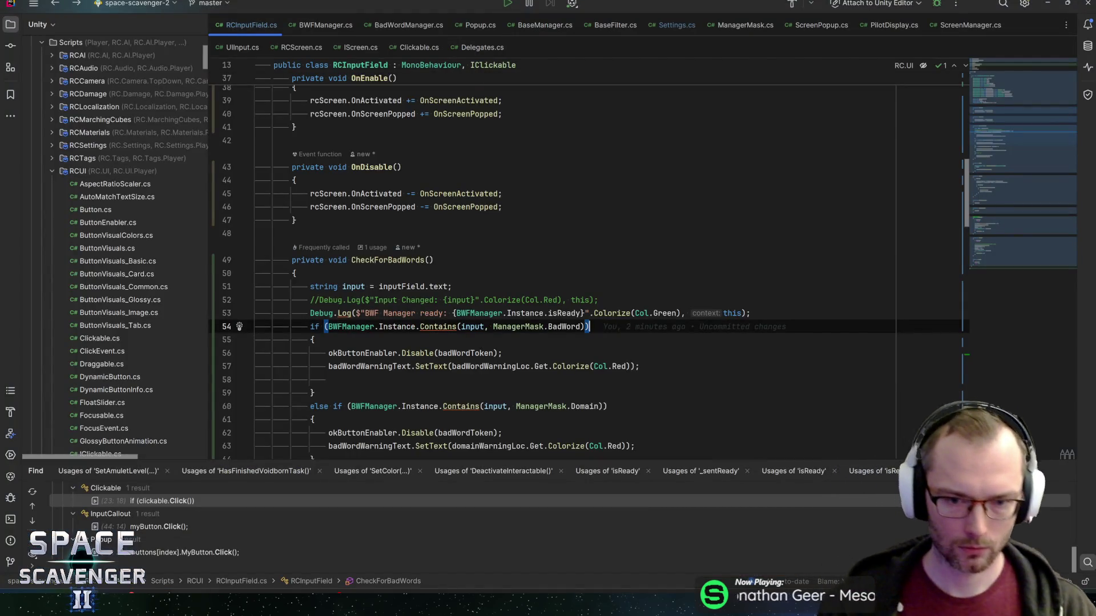
pyautogui.doubleClick(565, 313)
pyautogui.write('dom')
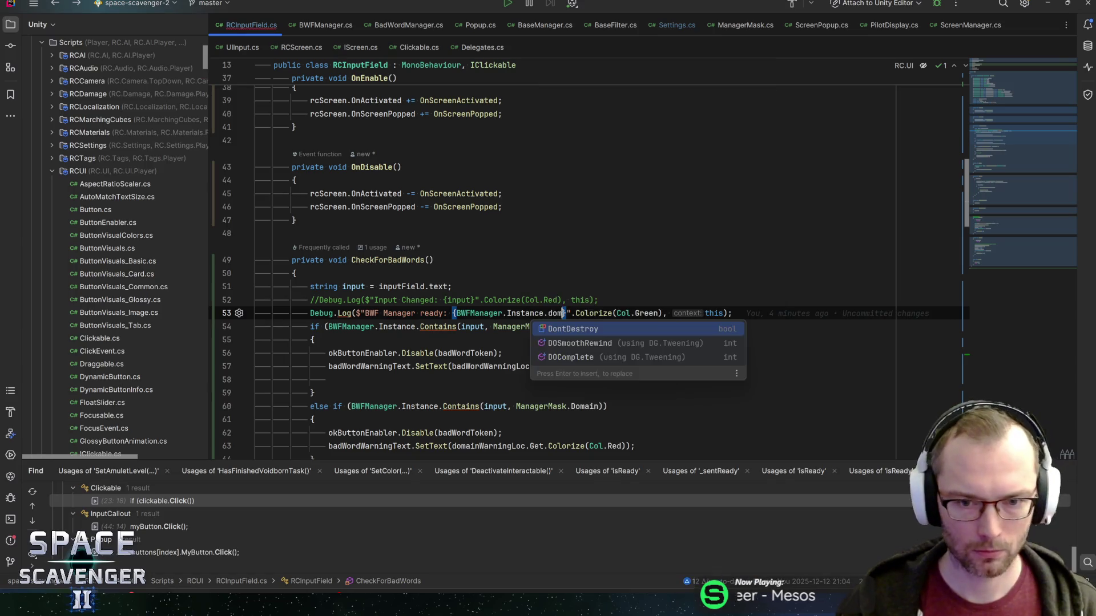
pyautogui.press('BackSpace')
pyautogui.press('BackSpace')
pyautogui.press('BackSpace')
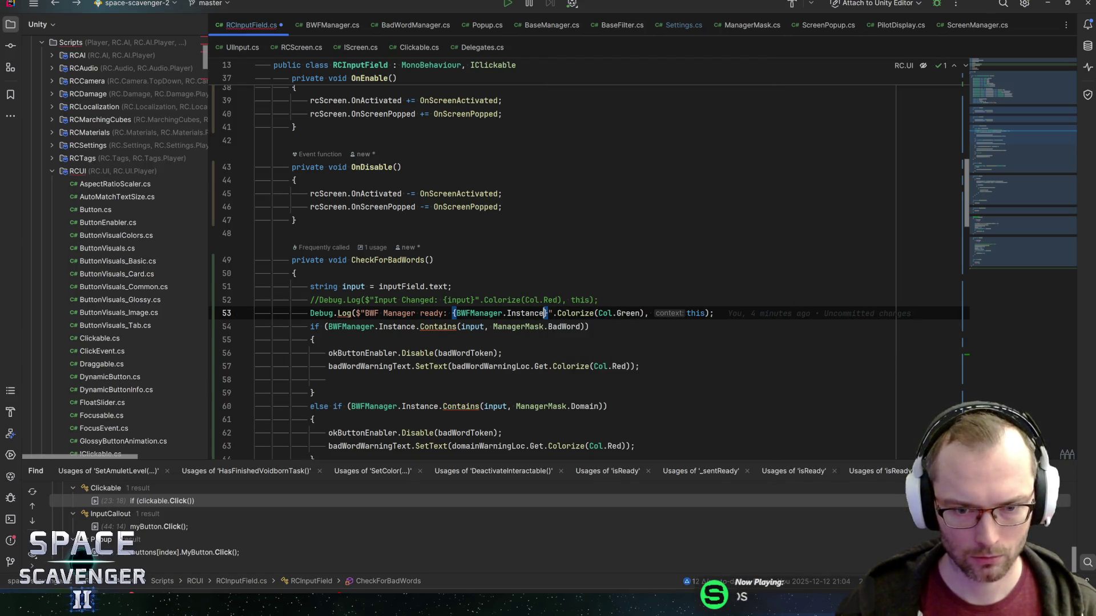
pyautogui.write('.read')
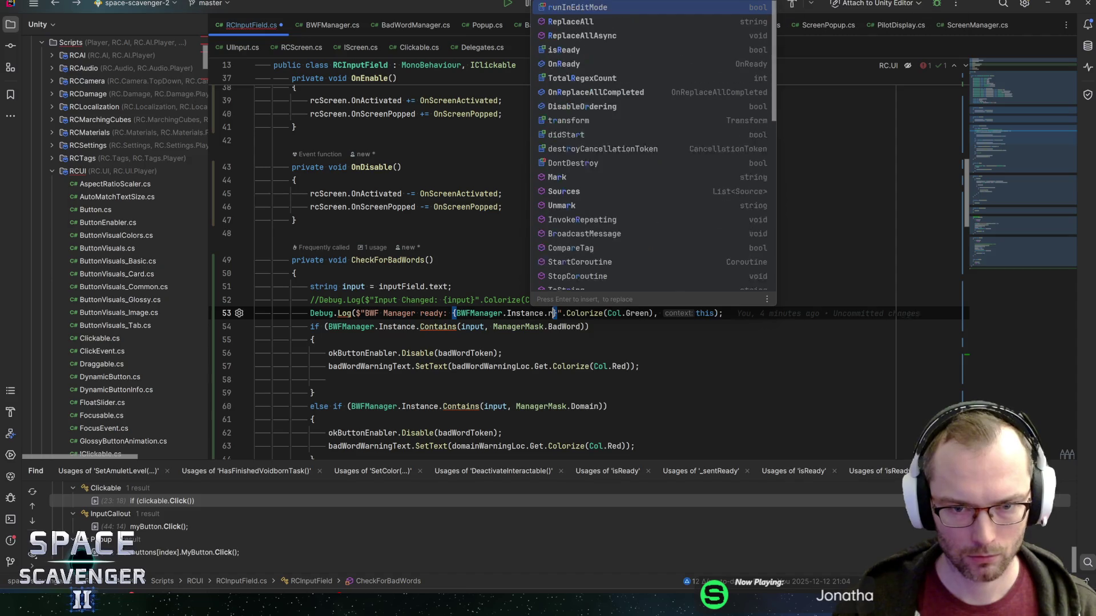
pyautogui.press('BackSpace')
pyautogui.press('BackSpace')
pyautogui.press('BackSpace')
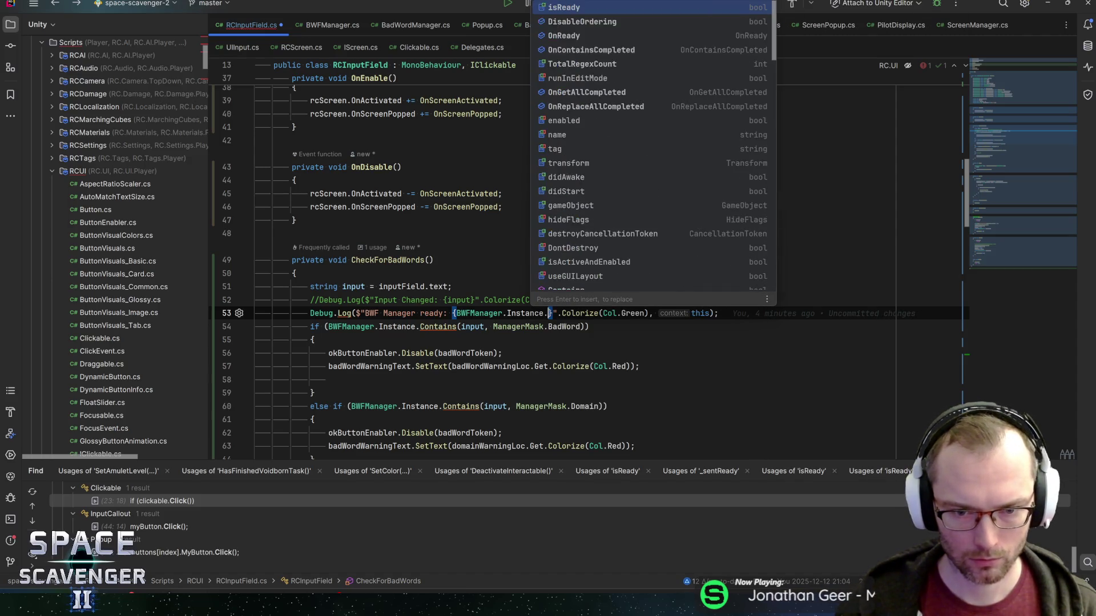
pyautogui.write('is')
pyautogui.press('Return')
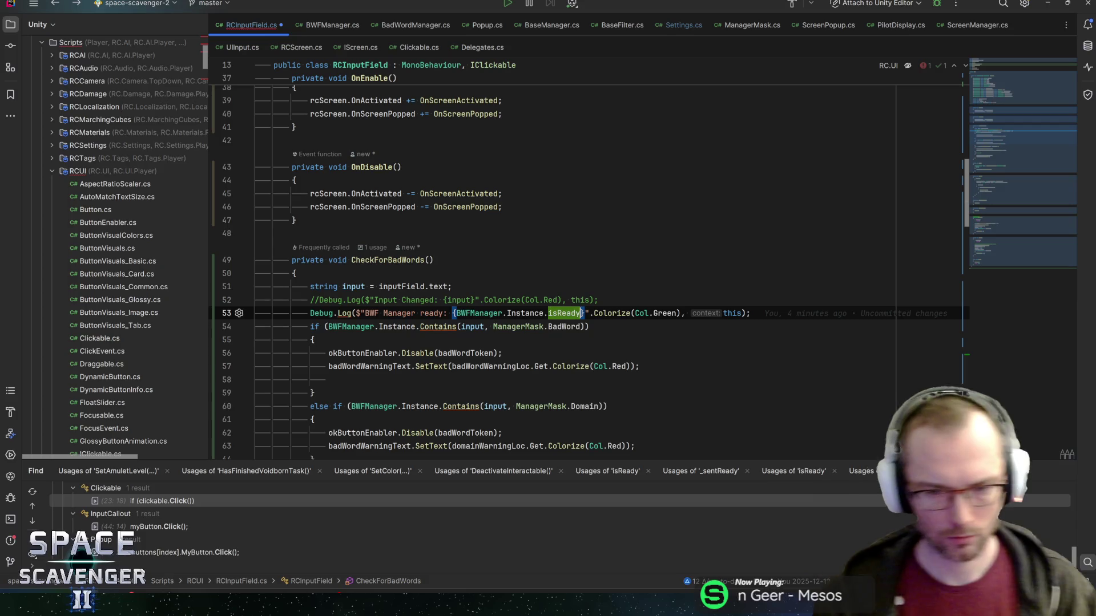
pyautogui.keyDown('ctrl'); pyautogui.click(572, 319); pyautogui.keyUp('ctrl')
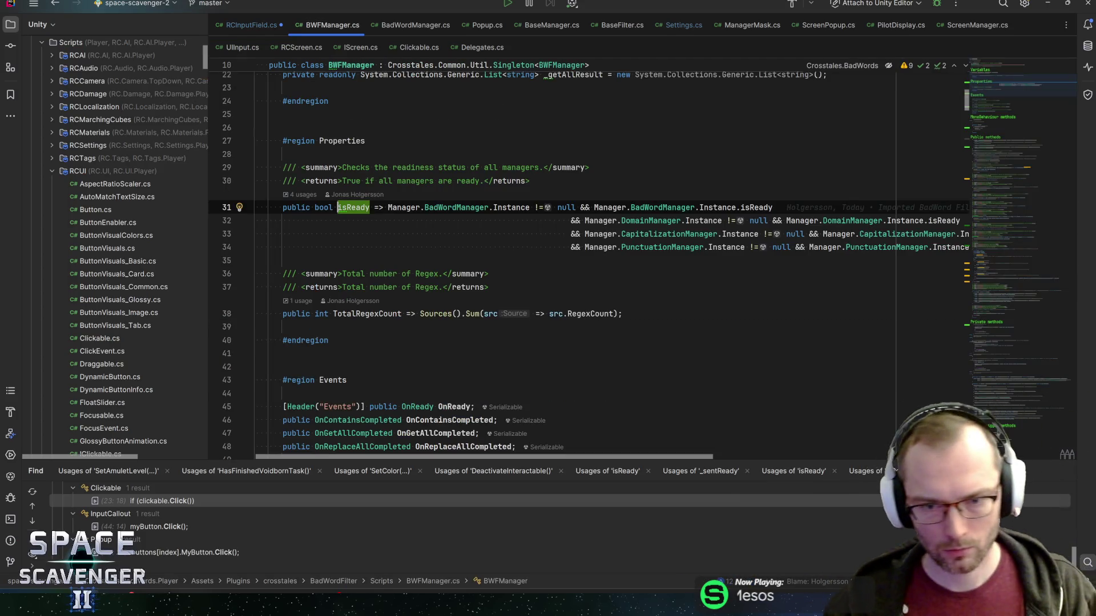
# Step: Re-enter isReady in the debug log line and jump to its declaration in BWFManager.cs
pyautogui.hotkey('ctrl', 'alt', 'Left')
pyautogui.hotkey('ctrl', 'BackSpace')
pyautogui.write('Manager.Instance.Manager.}".Colorize(Col.Green), this);')
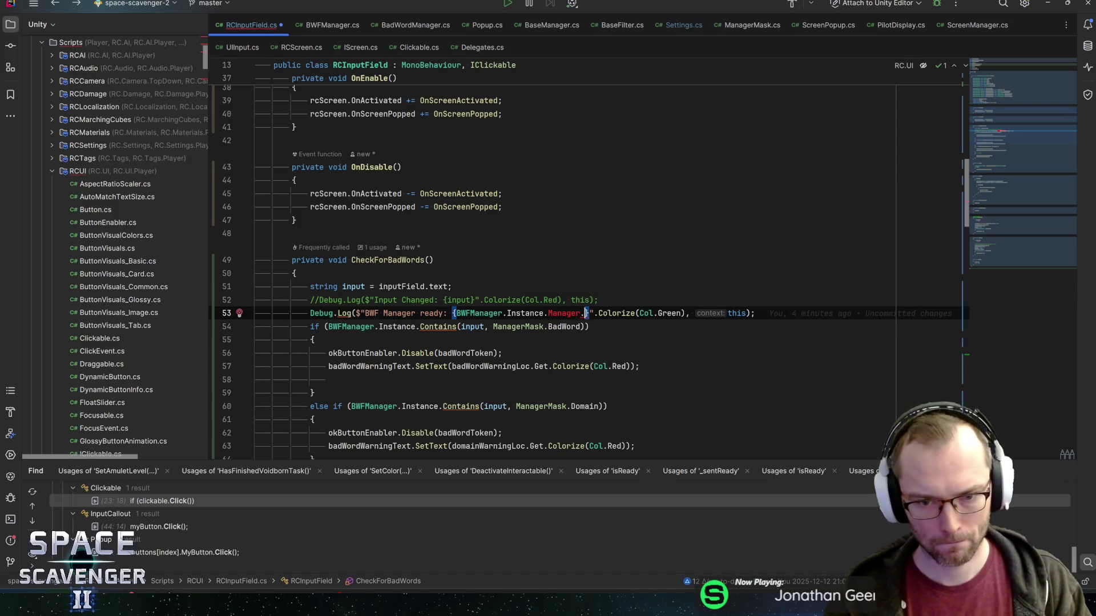
pyautogui.hotkey('ctrl', 'BackSpace')
pyautogui.hotkey('ctrl', 'BackSpace')
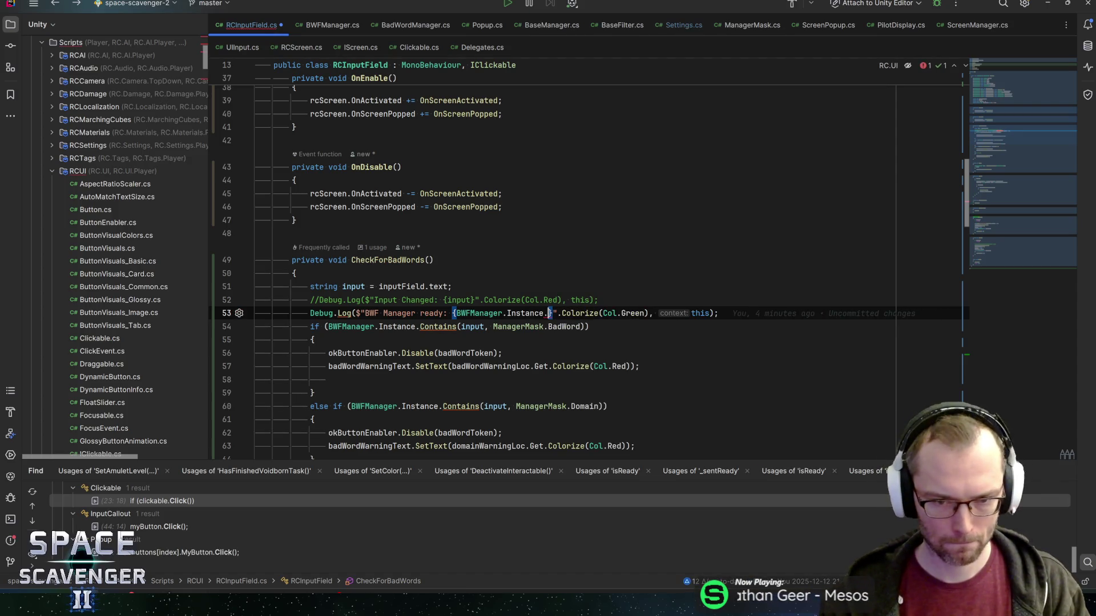
pyautogui.write('i')
pyautogui.press('Return')
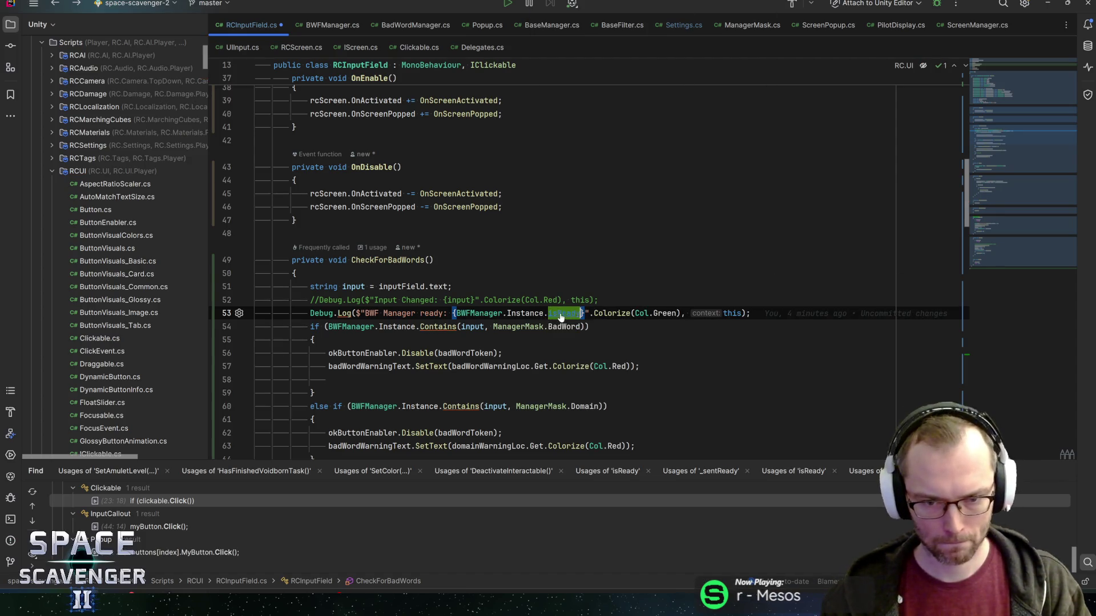
pyautogui.hotkey('ctrl', 'b')
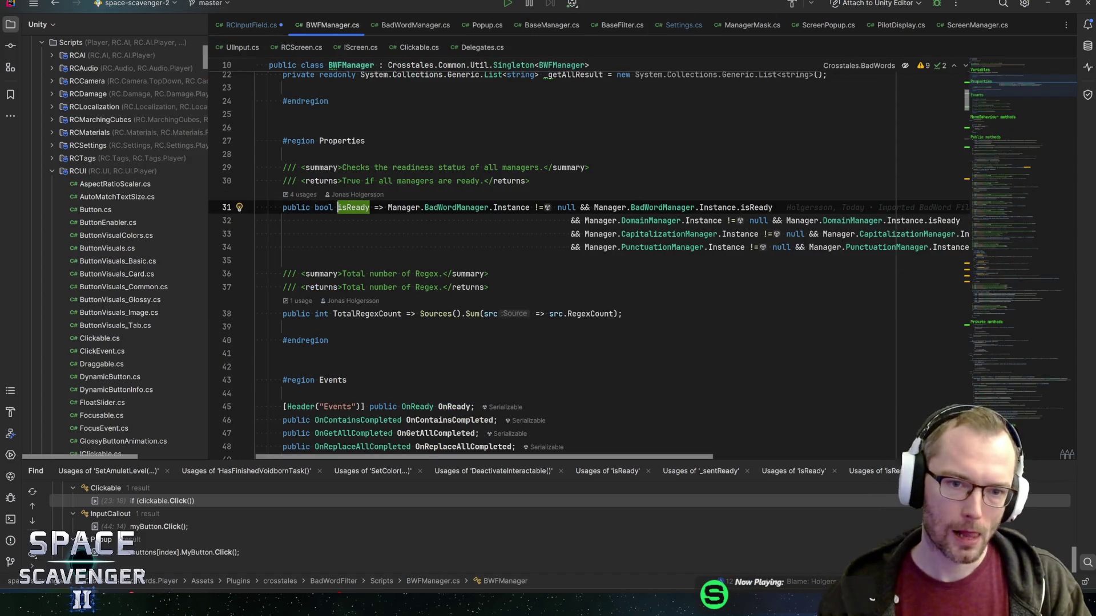
# Step: Search BWFManager.cs for 'Manager' and step through the matches
pyautogui.tripleClick(413, 209)
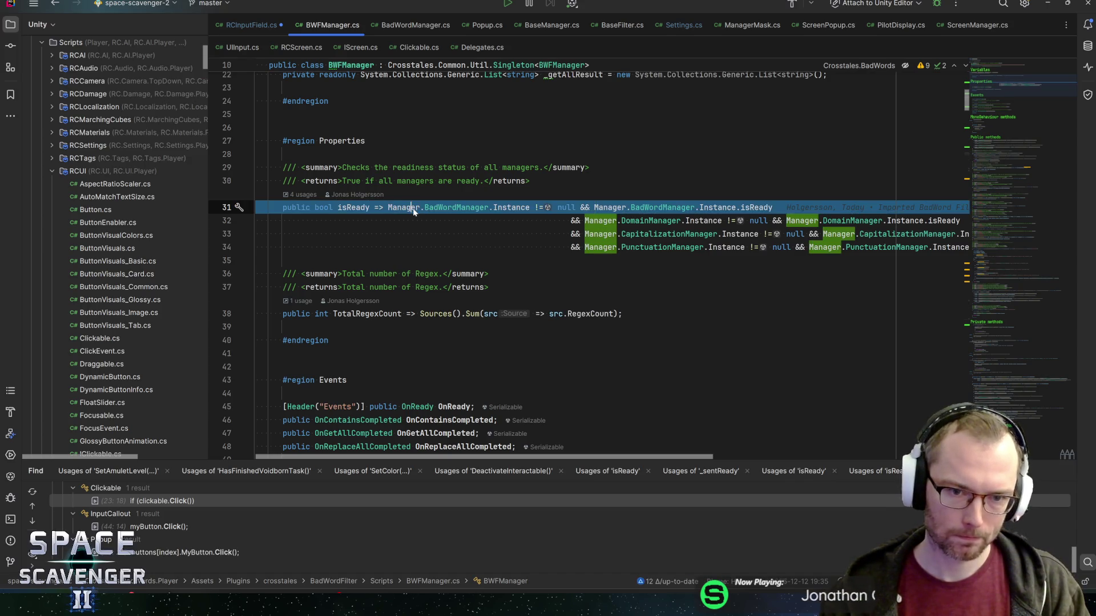
pyautogui.hotkey('ctrl', 'f')
pyautogui.doubleClick(403, 209)
pyautogui.hotkey('ctrl', 'f')
pyautogui.press('Return')
pyautogui.press('Return')
pyautogui.press('Return')
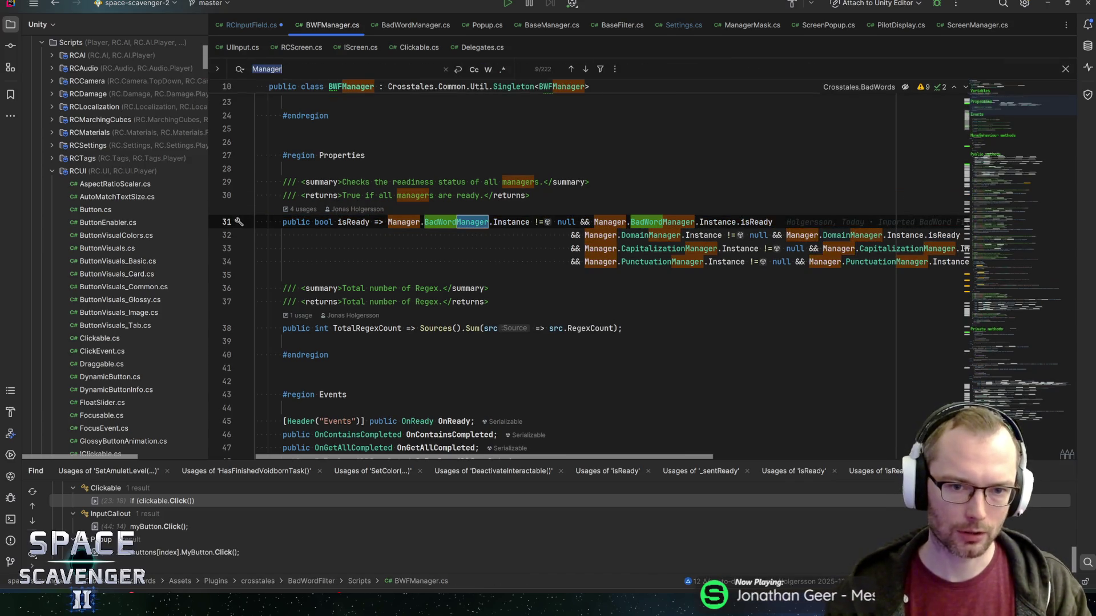
pyautogui.press('Return')
pyautogui.press('Return')
pyautogui.press('Return')
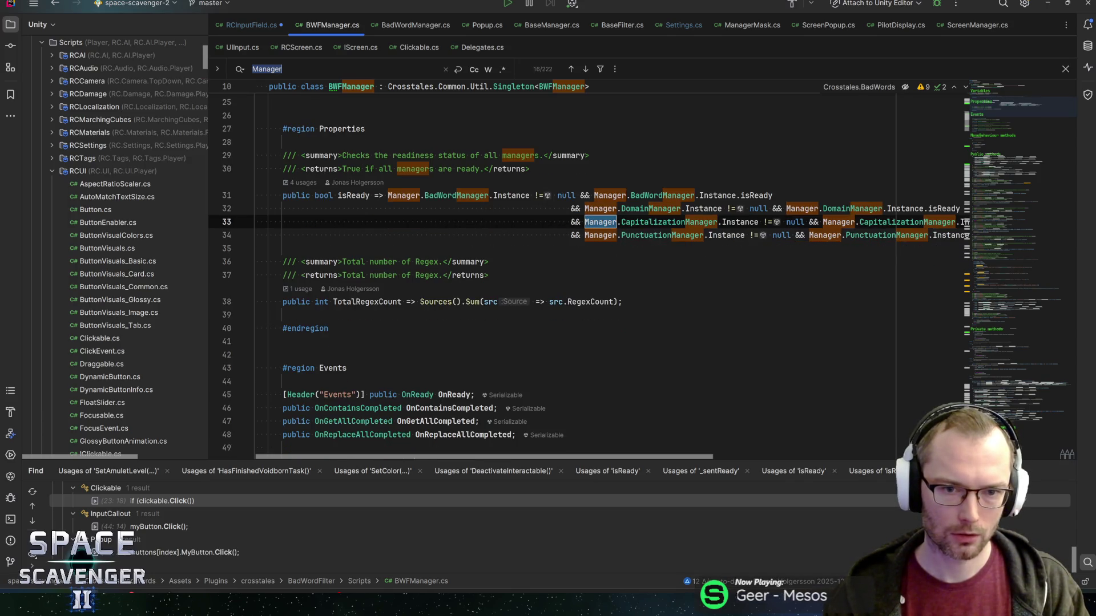
pyautogui.press('Escape')
# Step: Review the isReady declaration, its readiness summary comment and usages, then return to Unity
pyautogui.click(421, 195)
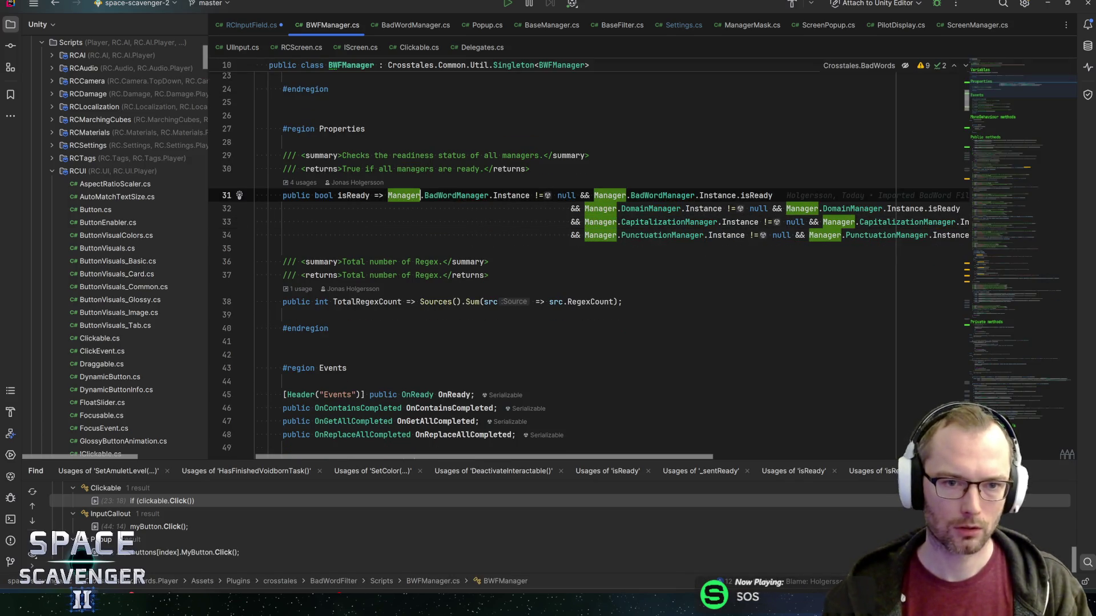
pyautogui.moveTo(457, 195); pyautogui.dragTo(220, 183)
pyautogui.moveTo(539, 155); pyautogui.dragTo(247, 156)
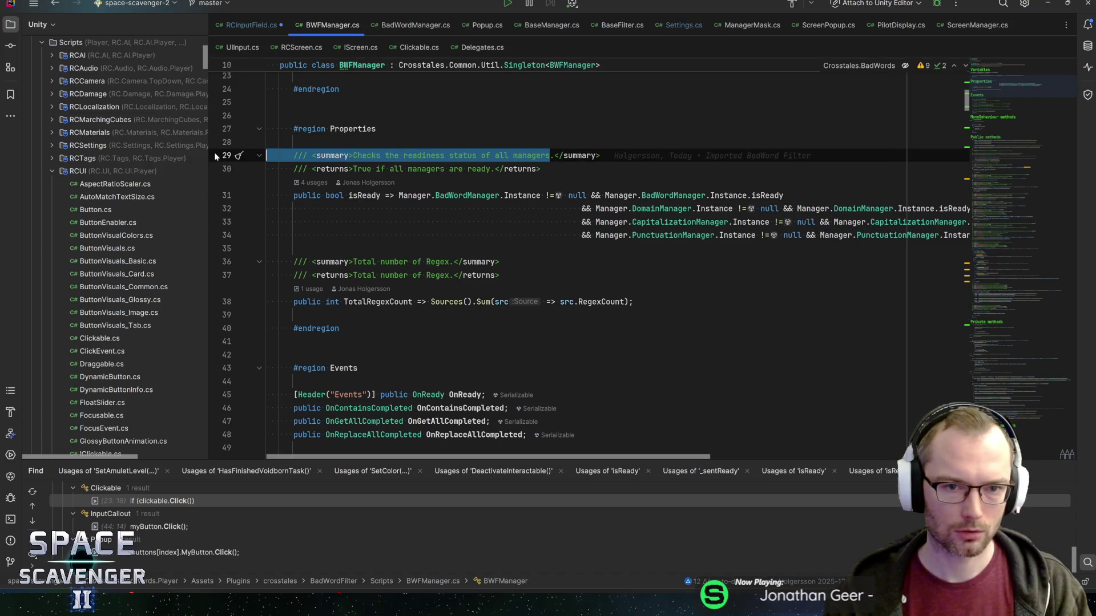
pyautogui.click(440, 169)
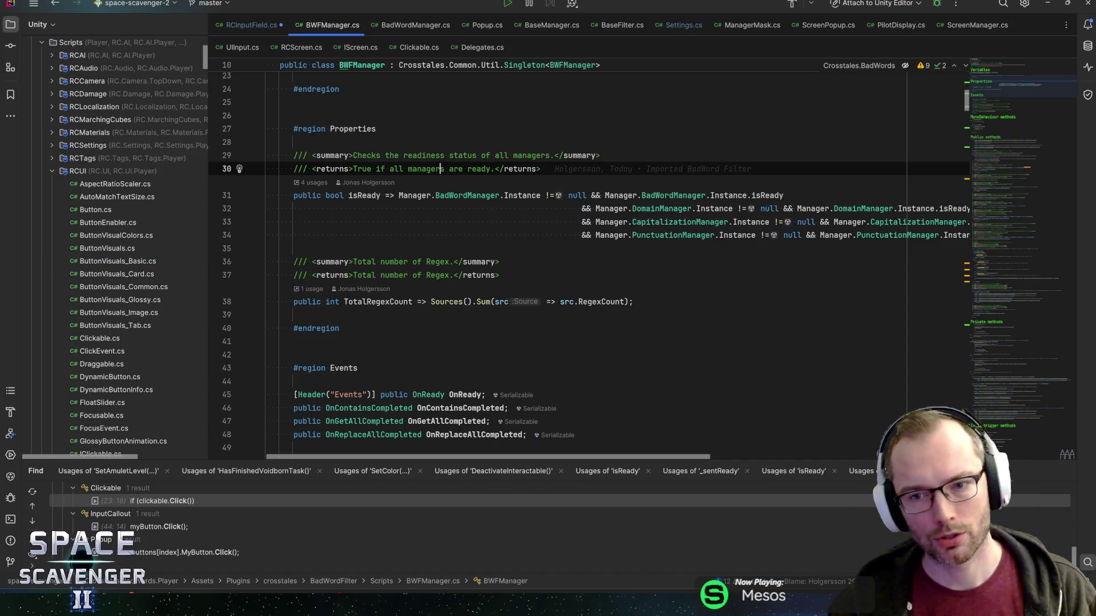
pyautogui.click(767, 195)
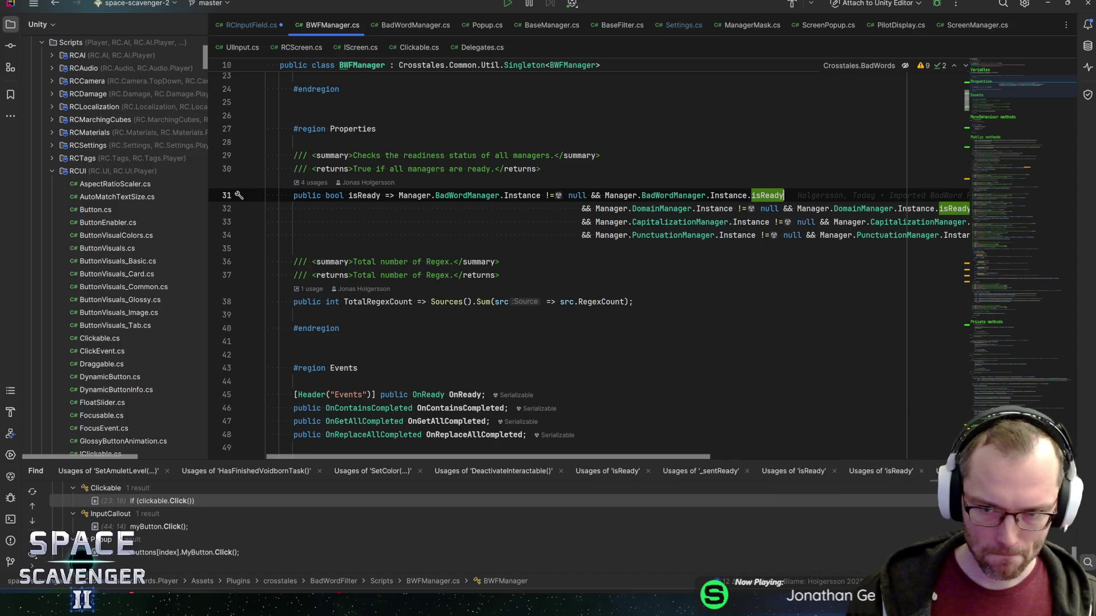
pyautogui.hotkey('alt', 'Tab')
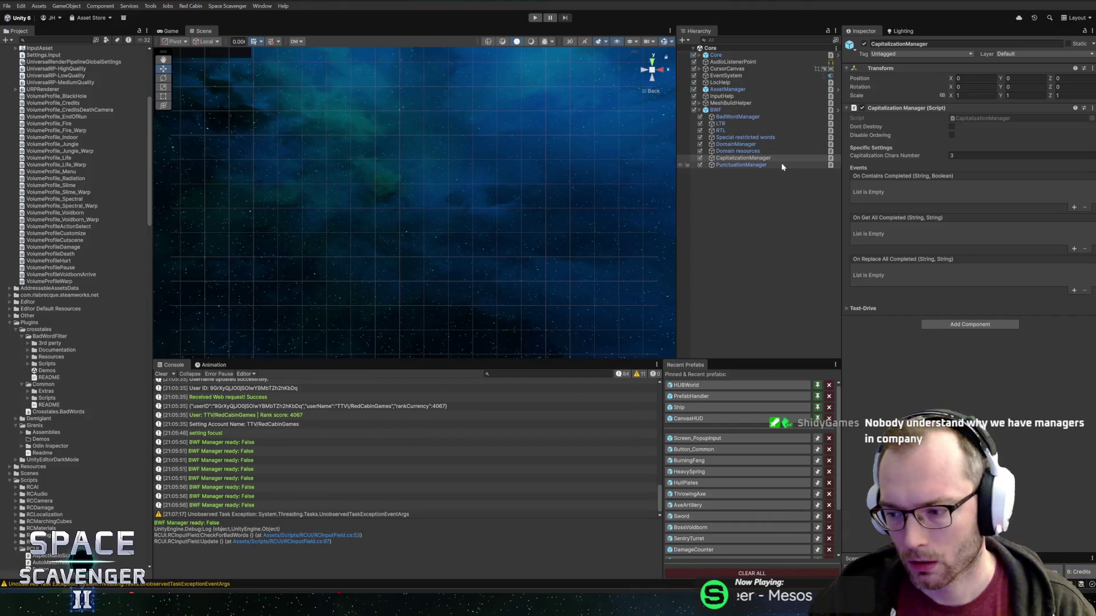
# Step: Inspect the Punctuation, Capitalization and Domain managers, glancing at Rider in between
pyautogui.click(748, 165)
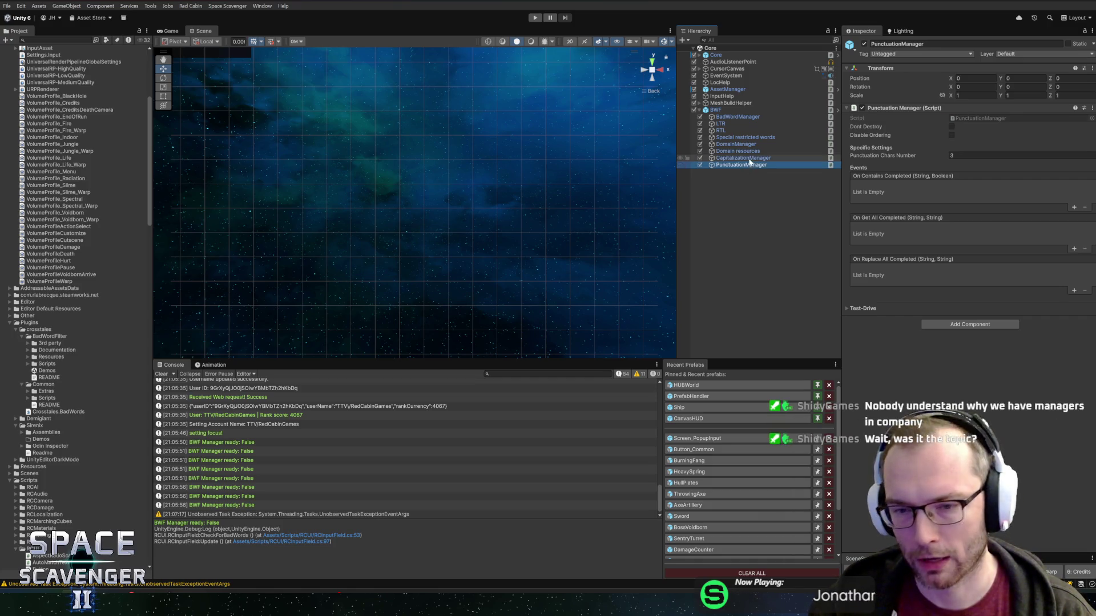
pyautogui.click(746, 159)
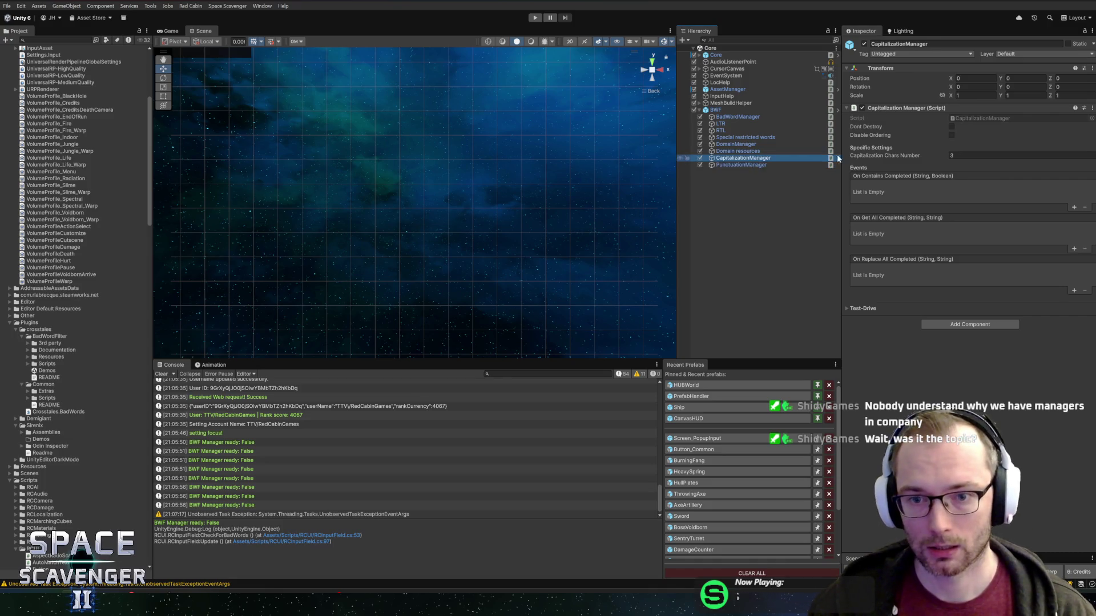
pyautogui.click(756, 166)
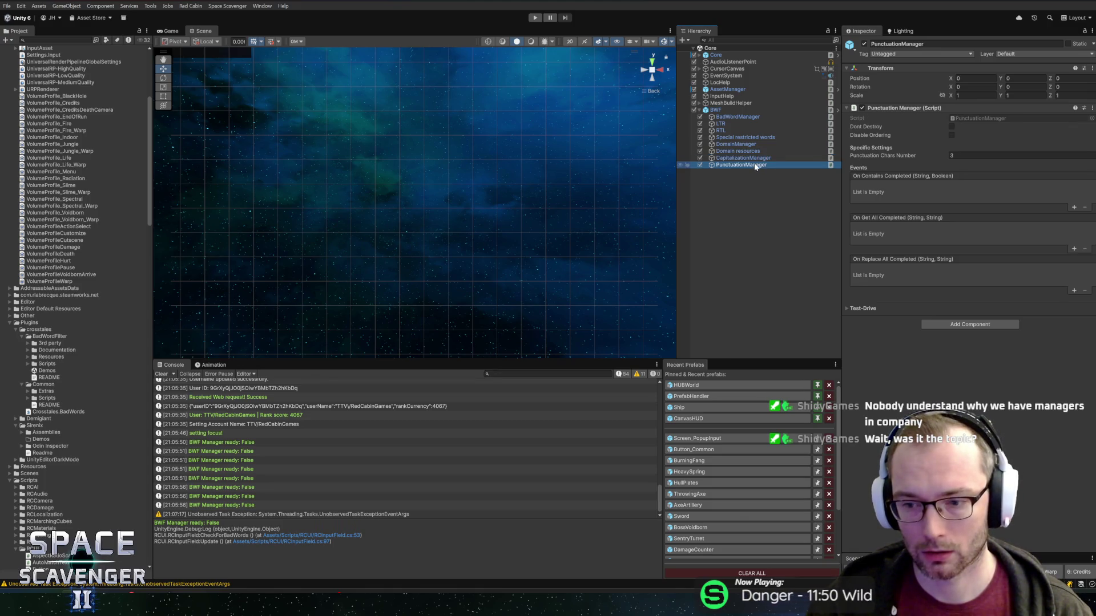
pyautogui.click(742, 144)
pyautogui.hotkey('alt', 'Tab')
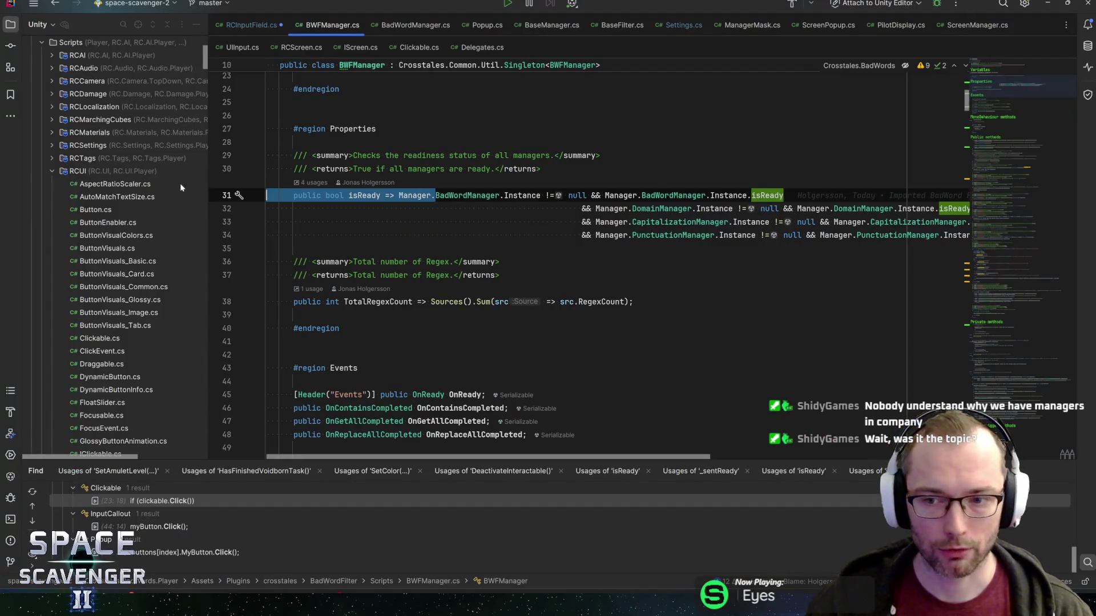
pyautogui.hotkey('alt', 'Tab')
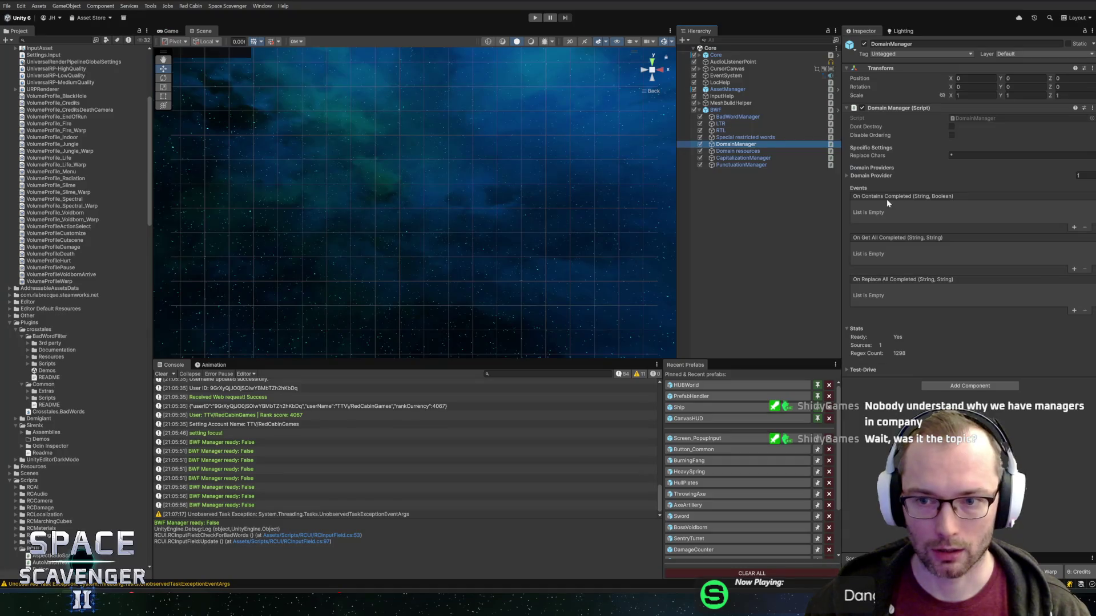
# Step: Check the Special restricted words sources and leave BadWordManager's Mode at Default
pyautogui.click(775, 139)
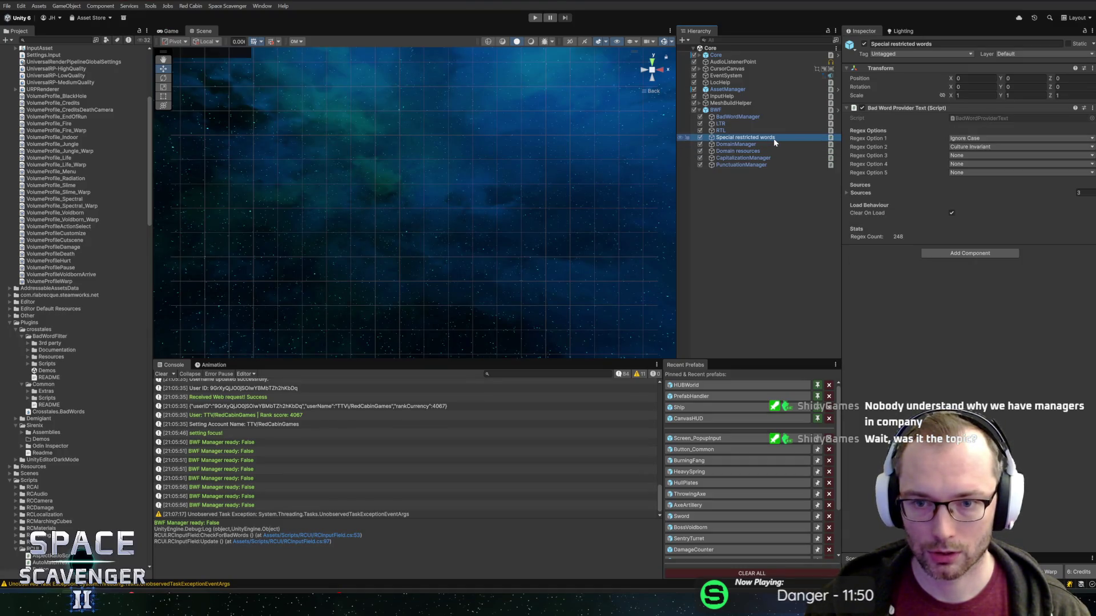
pyautogui.click(847, 193)
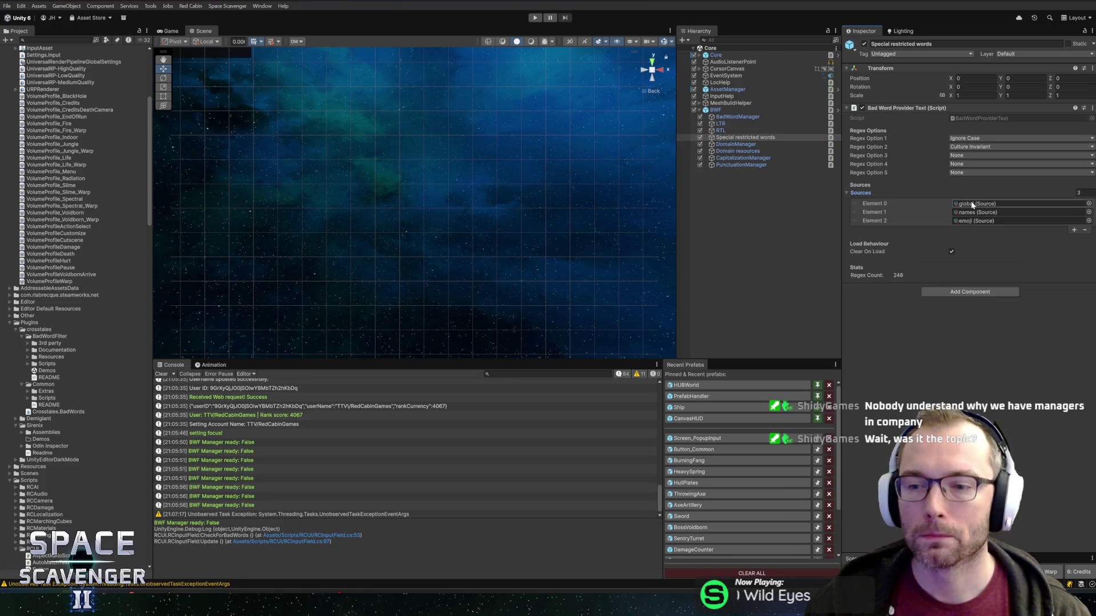
pyautogui.click(730, 117)
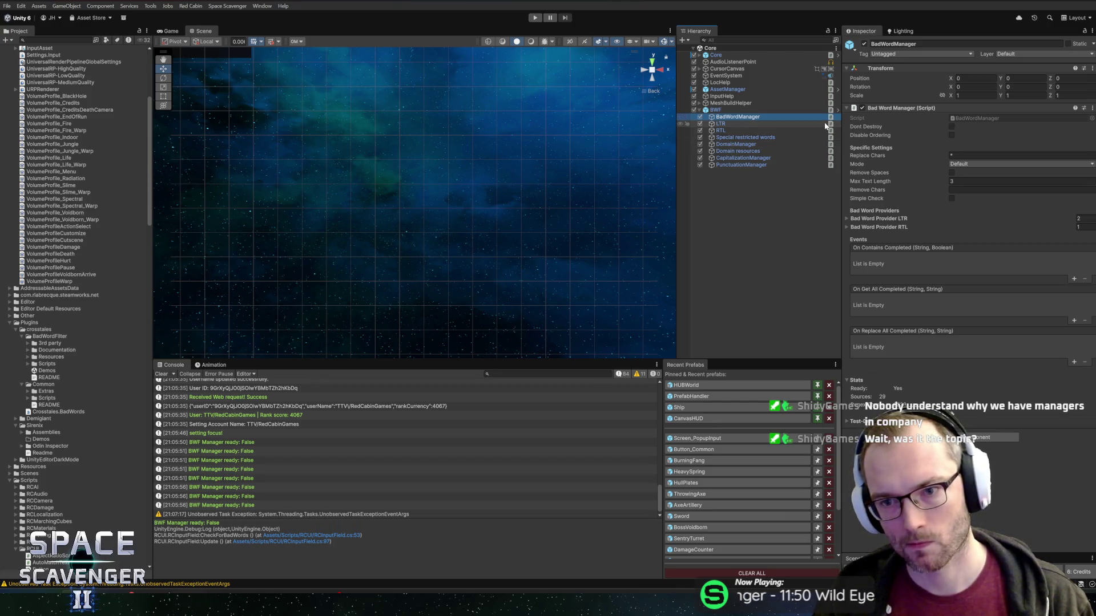
pyautogui.click(978, 164)
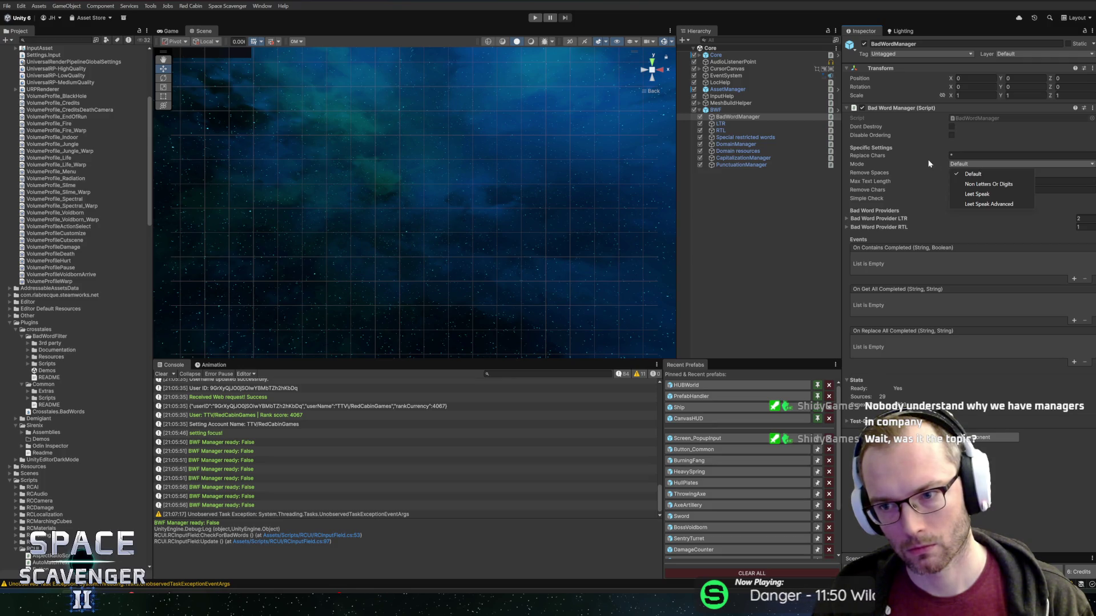
pyautogui.click(881, 162)
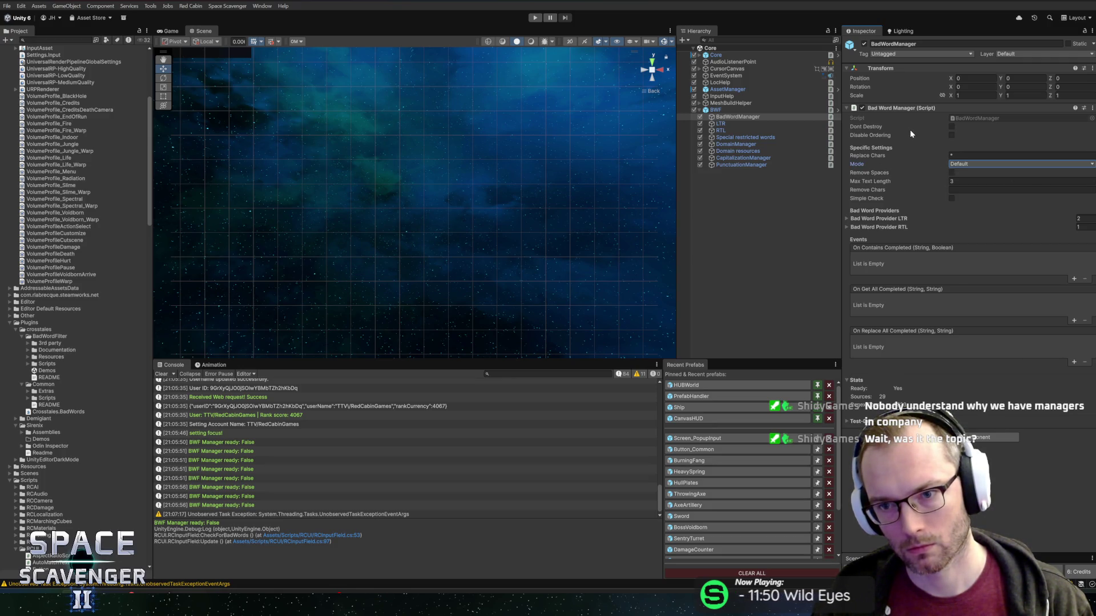
# Step: Expand the Test-Drive section on the parent BWF object
pyautogui.click(716, 109)
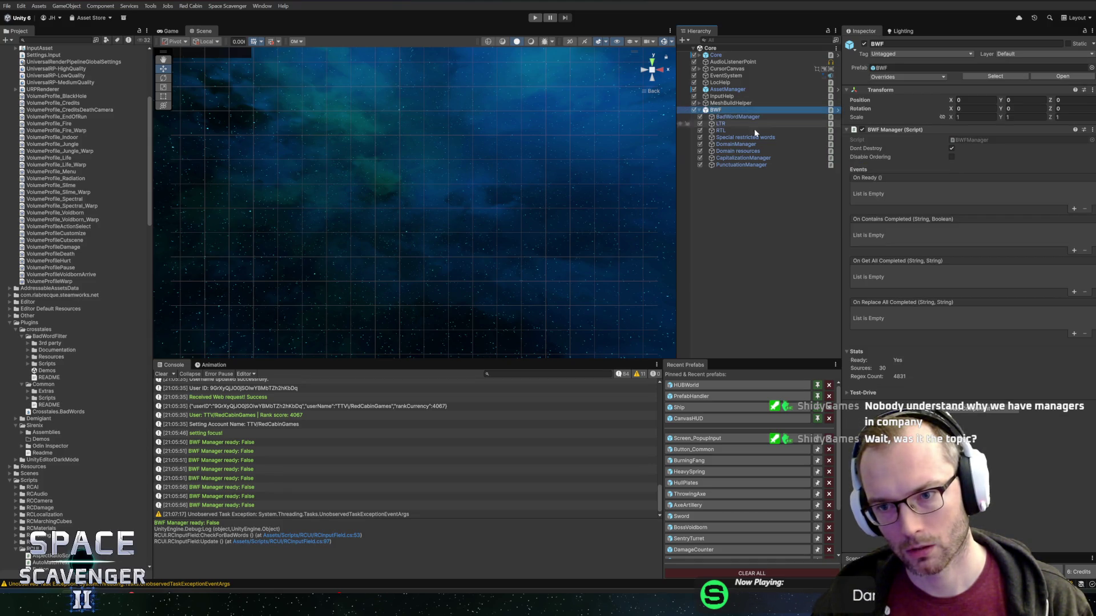
pyautogui.moveTo(860, 161)
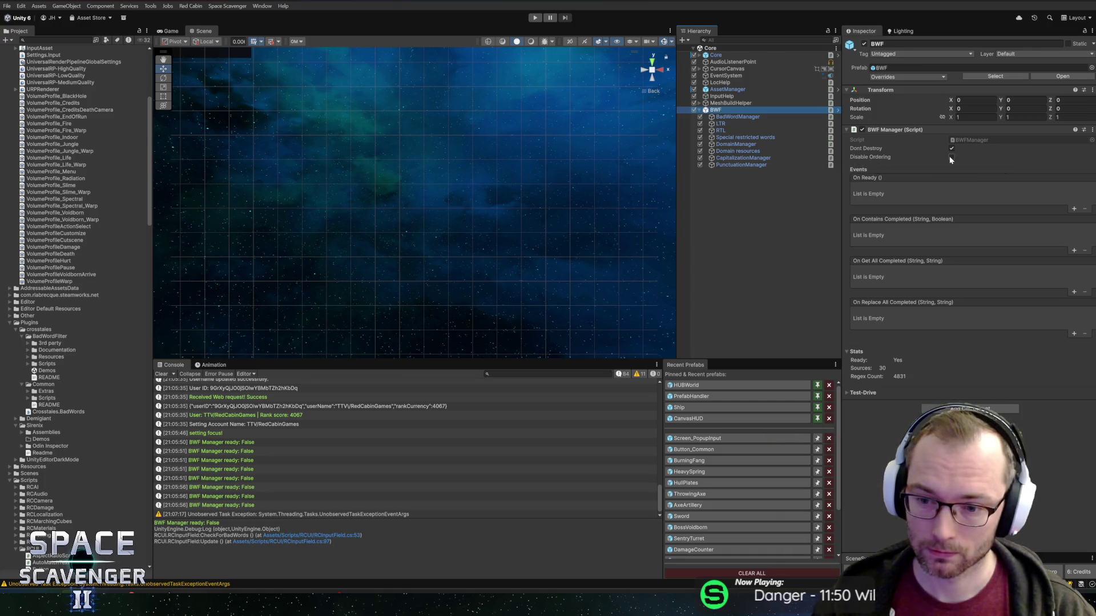
pyautogui.click(847, 392)
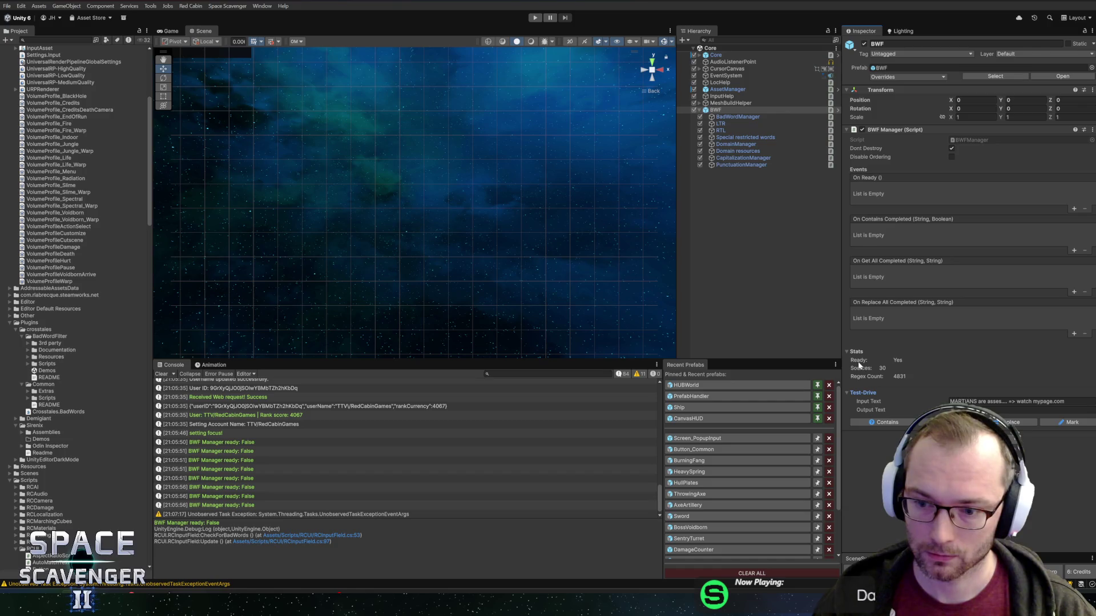
# Step: Expand BadWordManager's LTR and RTL provider lists and locate both provider objects
pyautogui.click(727, 118)
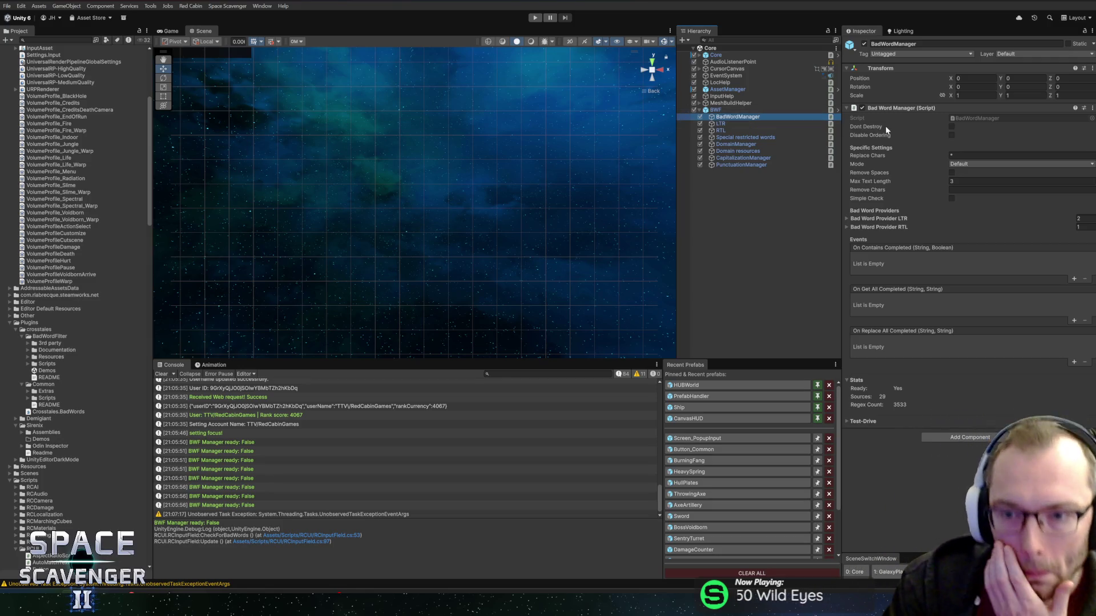
pyautogui.click(878, 220)
pyautogui.click(877, 220)
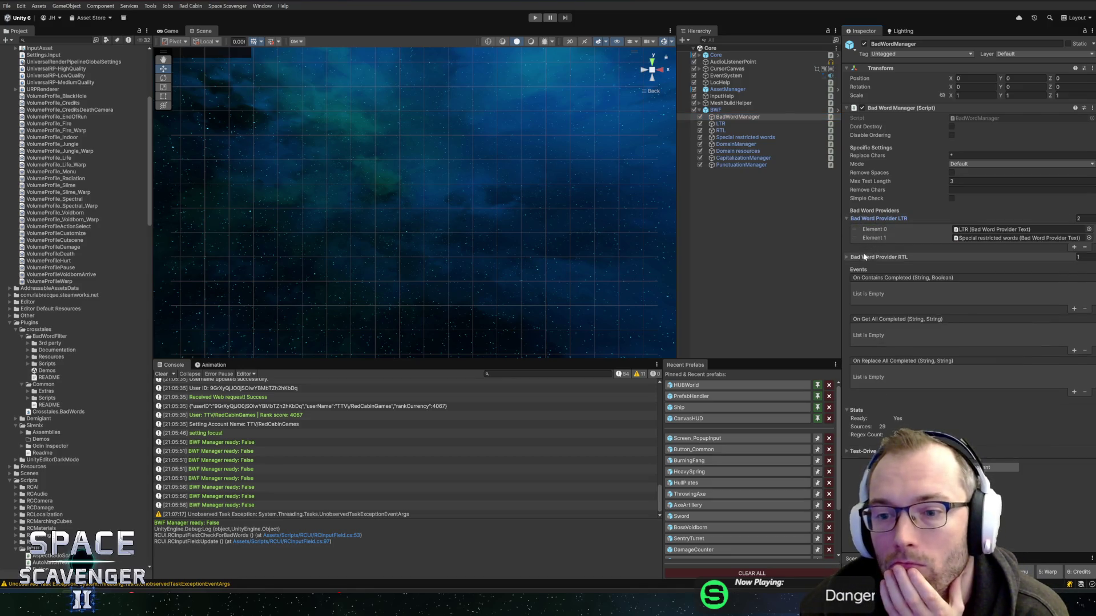
pyautogui.click(936, 257)
pyautogui.click(980, 231)
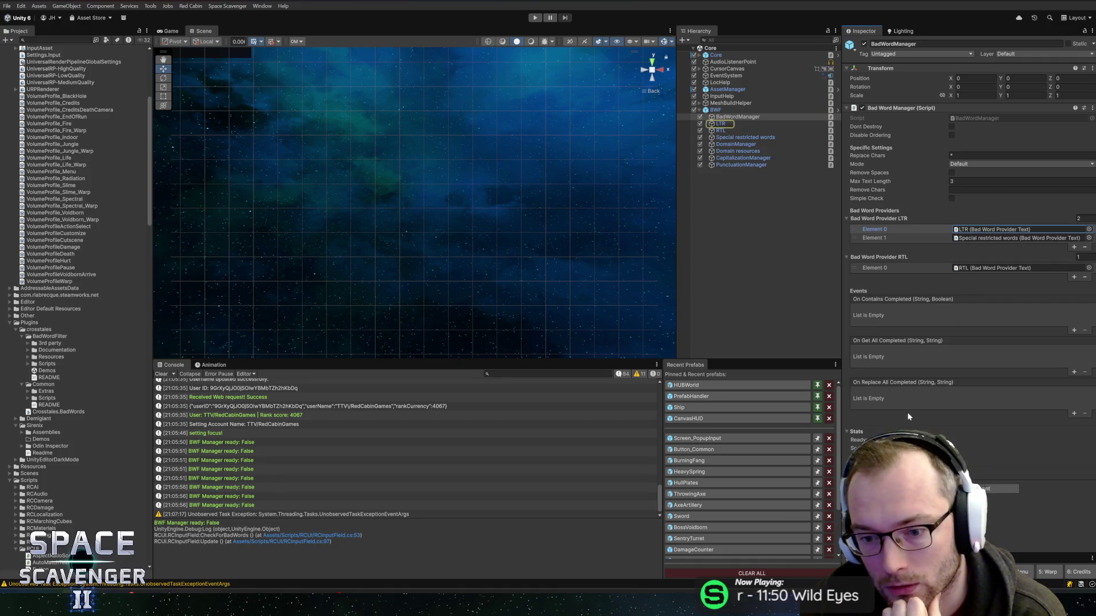
pyautogui.click(974, 269)
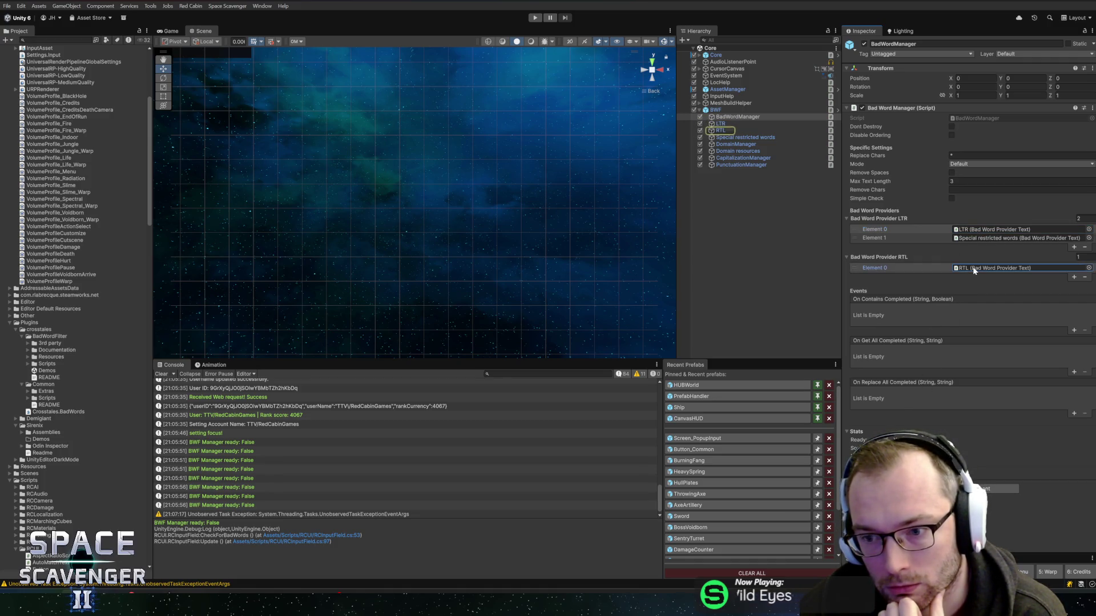
# Step: Inspect the LTR provider's en source (english, culture en, 342 regexes) and open it in Rider
pyautogui.click(720, 123)
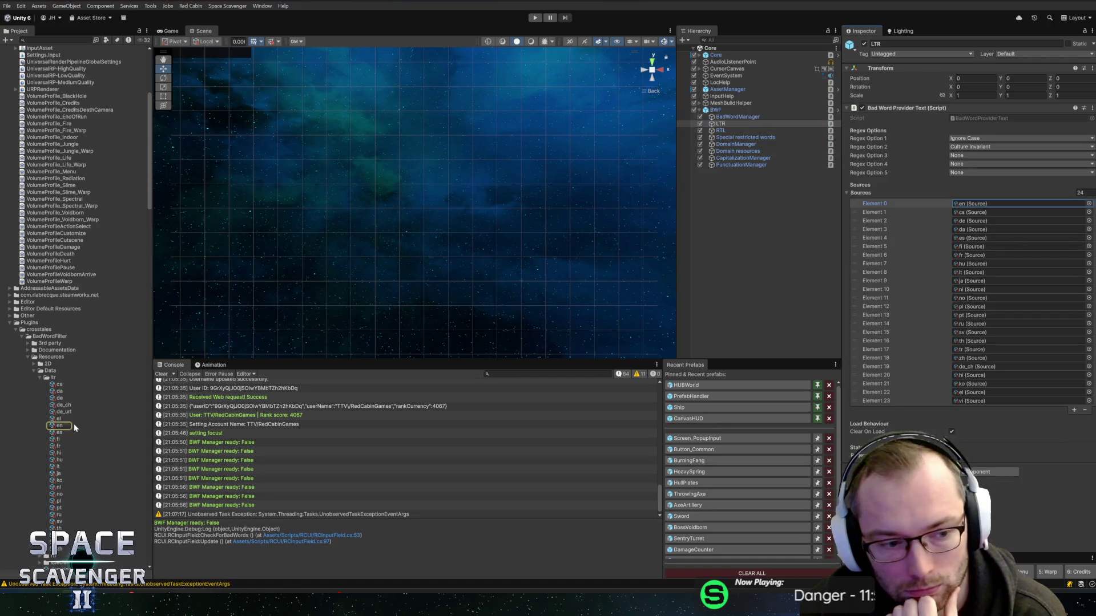
pyautogui.click(75, 427)
pyautogui.doubleClick(977, 147)
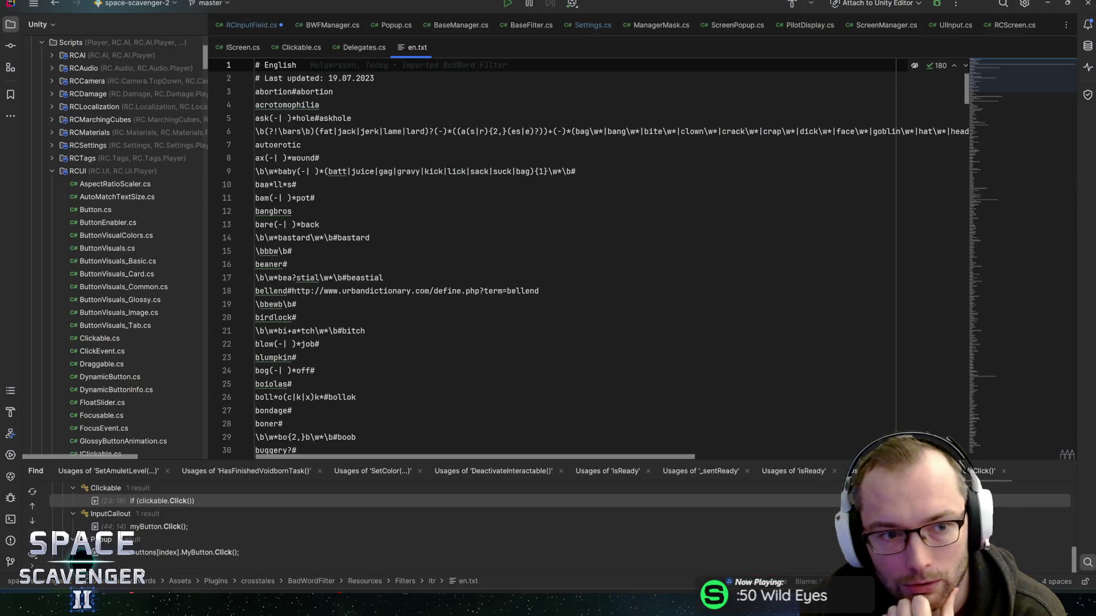
# Step: Search en.txt for 'mario', clear the search and glance at Unity
pyautogui.click(302, 145)
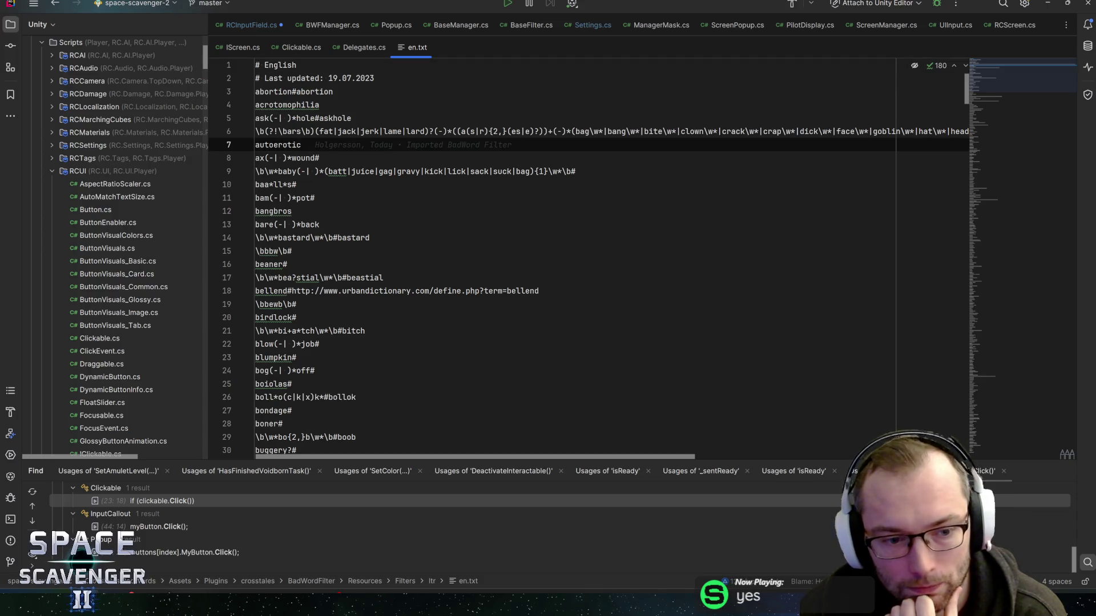
pyautogui.hotkey('ctrl', 'f')
pyautogui.write('mario')
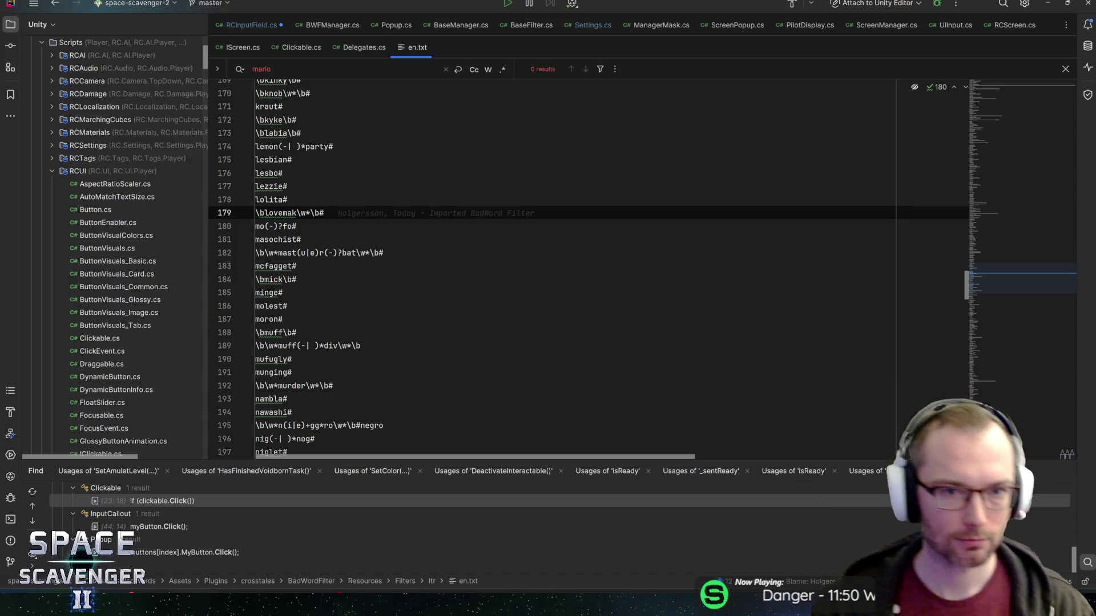
pyautogui.press('BackSpace')
pyautogui.press('BackSpace')
pyautogui.press('BackSpace')
pyautogui.hotkey('alt', 'Tab')
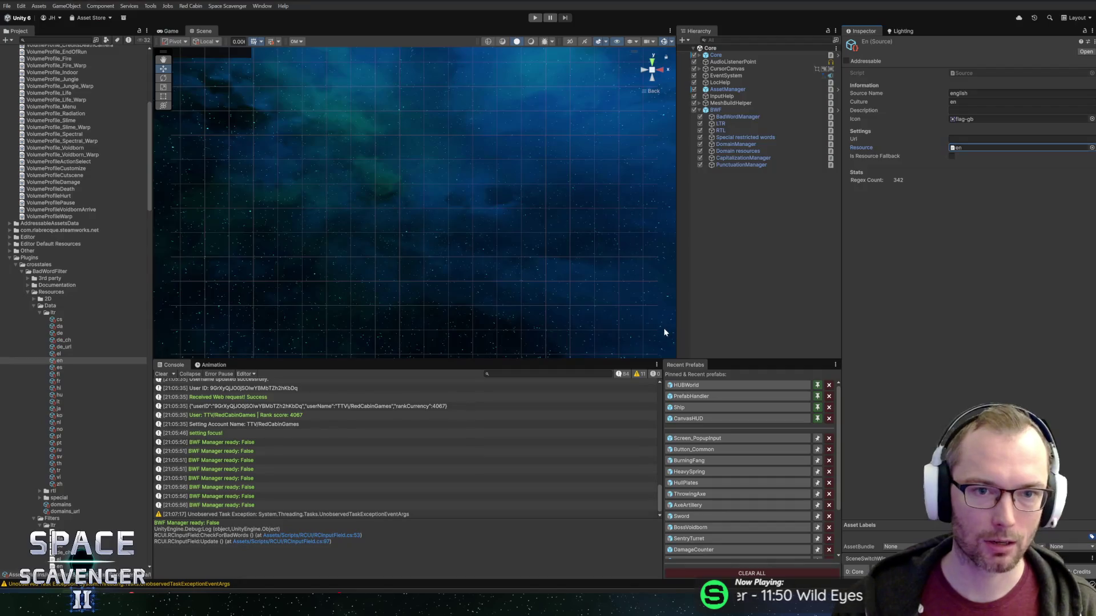
pyautogui.hotkey('alt', 'Tab')
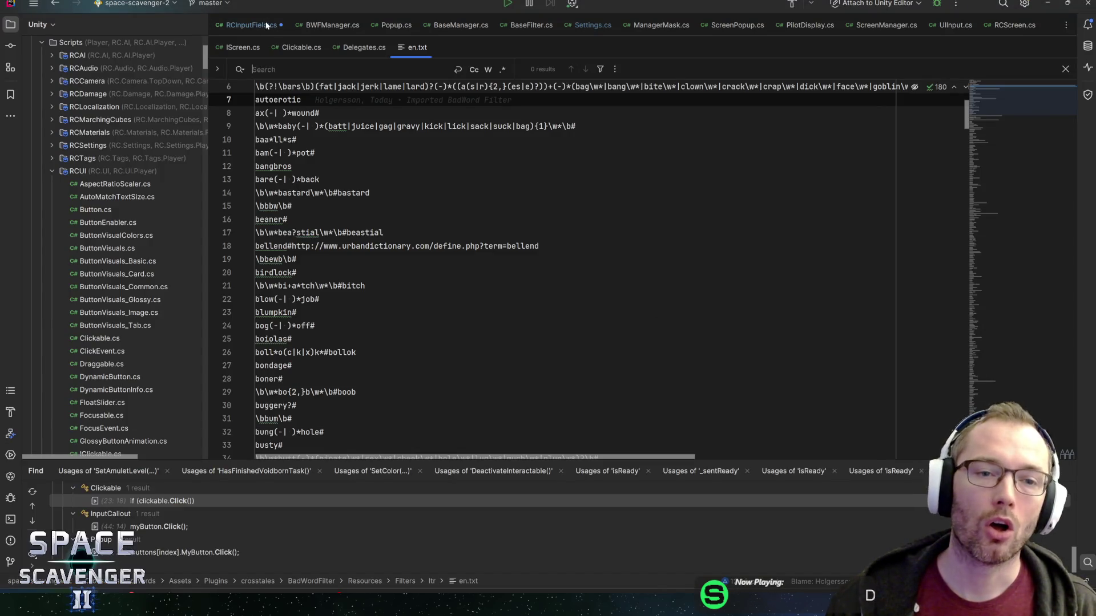
pyautogui.scroll(2, 589, 271)
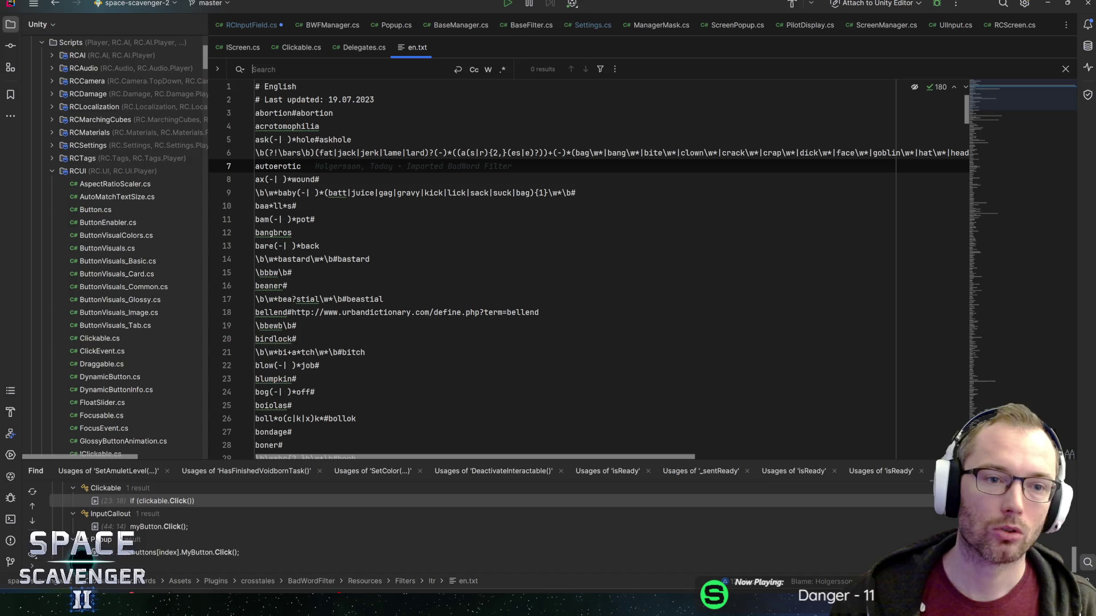
# Step: Review the debug line in RCInputField.cs, search en.txt for 'lu' finding nothing, return to Unity
pyautogui.click(250, 25)
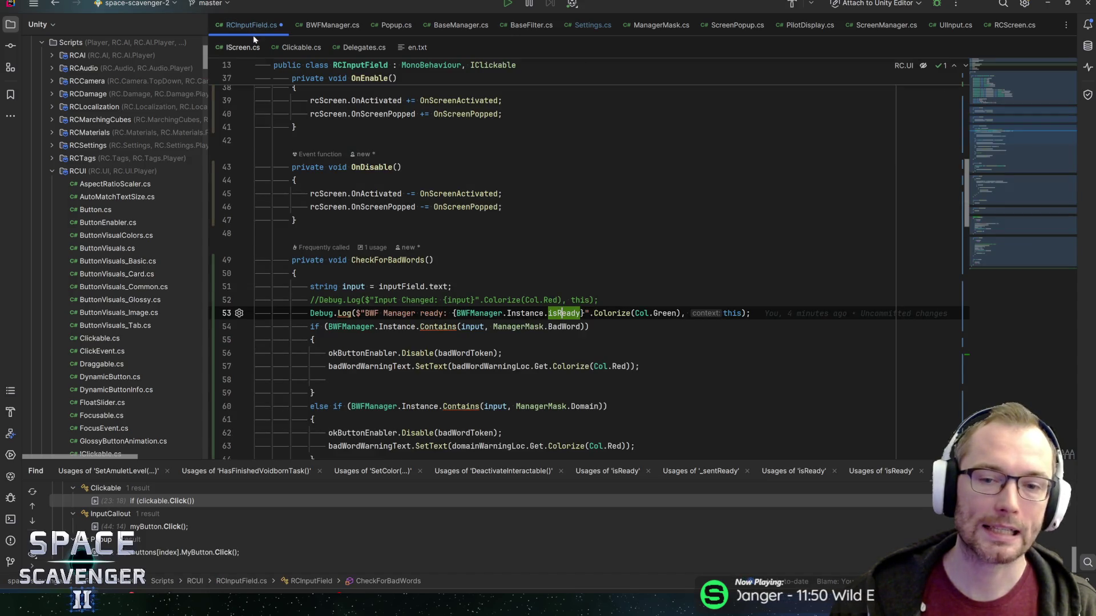
pyautogui.click(594, 313)
pyautogui.click(598, 300)
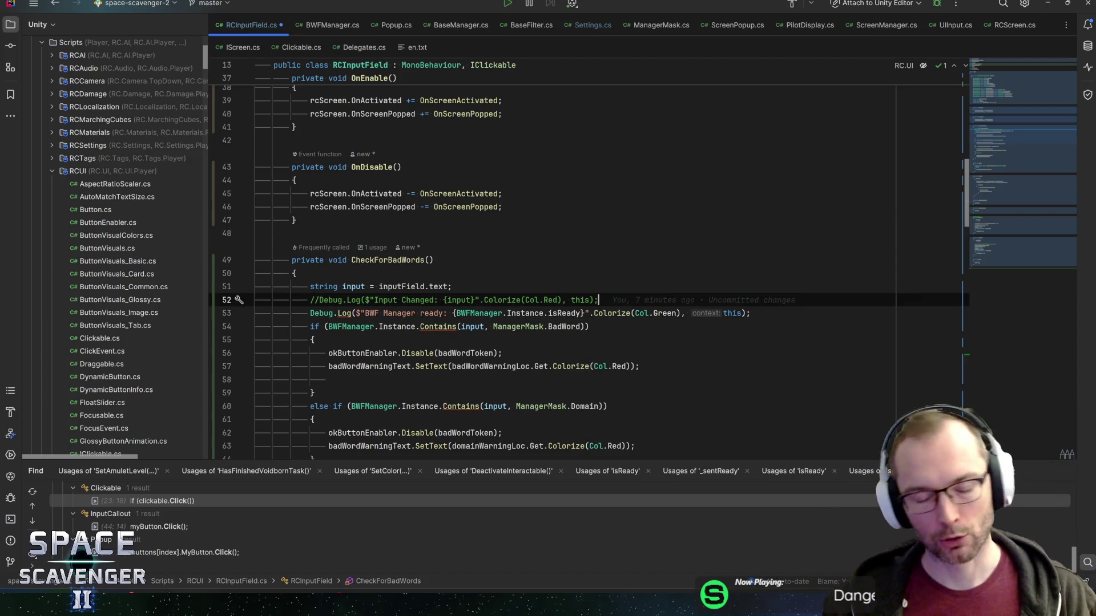
pyautogui.click(412, 47)
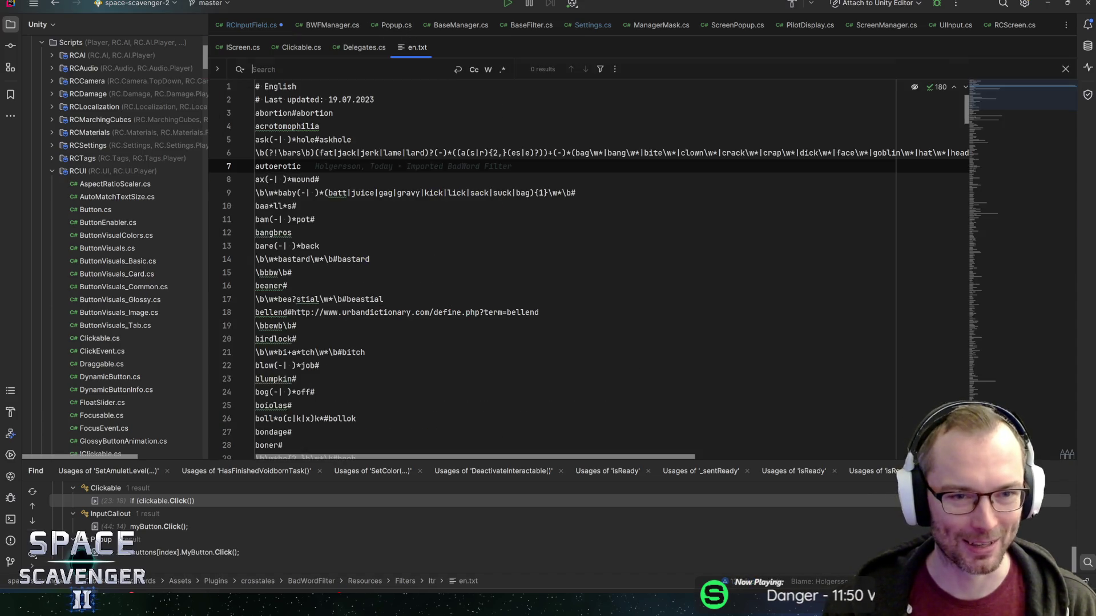
pyautogui.write('luig')
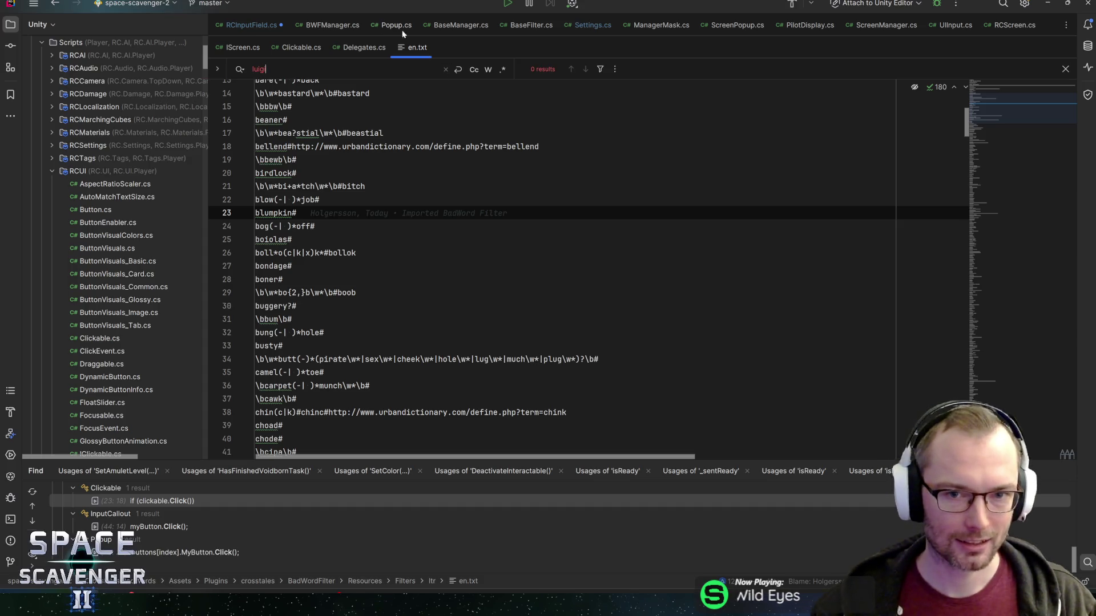
pyautogui.press('BackSpace')
pyautogui.press('BackSpace')
pyautogui.press('BackSpace')
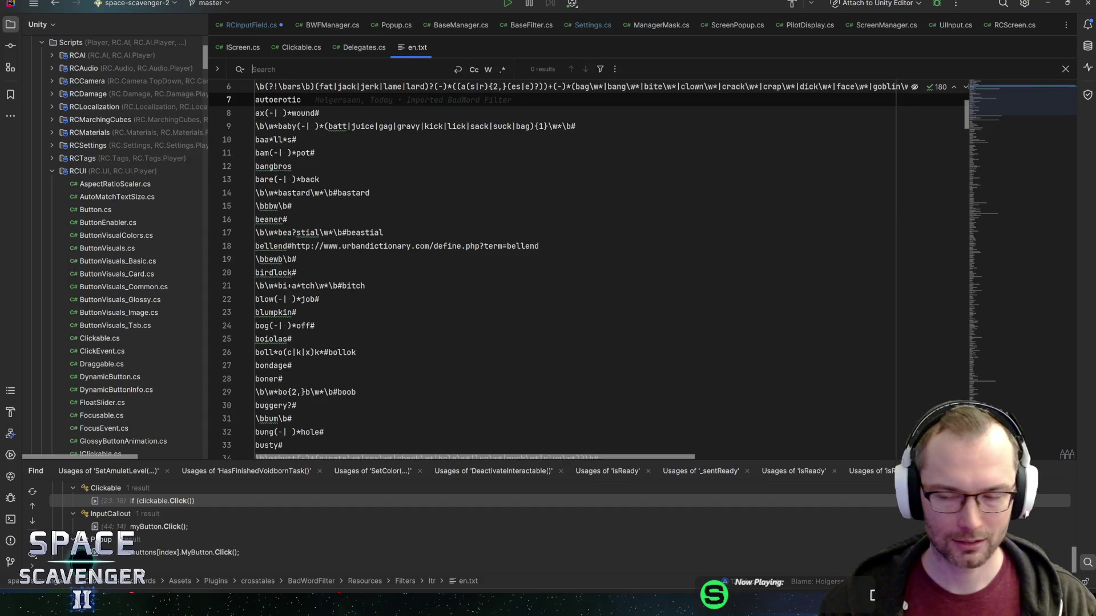
pyautogui.hotkey('alt', 'Tab')
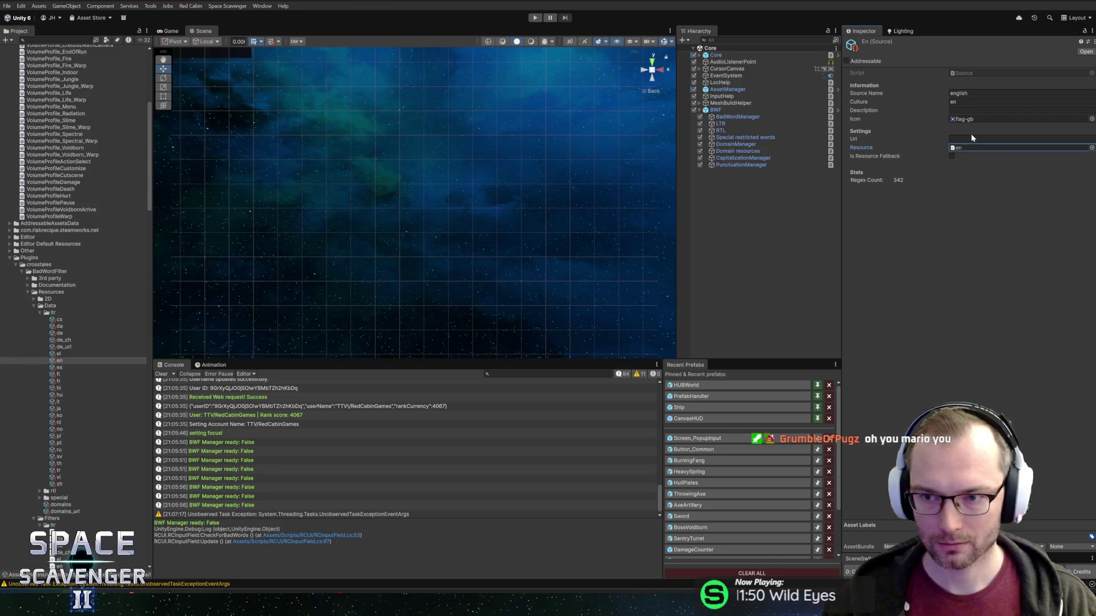
# Step: Confirm the en source's Source Name reads english, then return to Rider
pyautogui.click(952, 94)
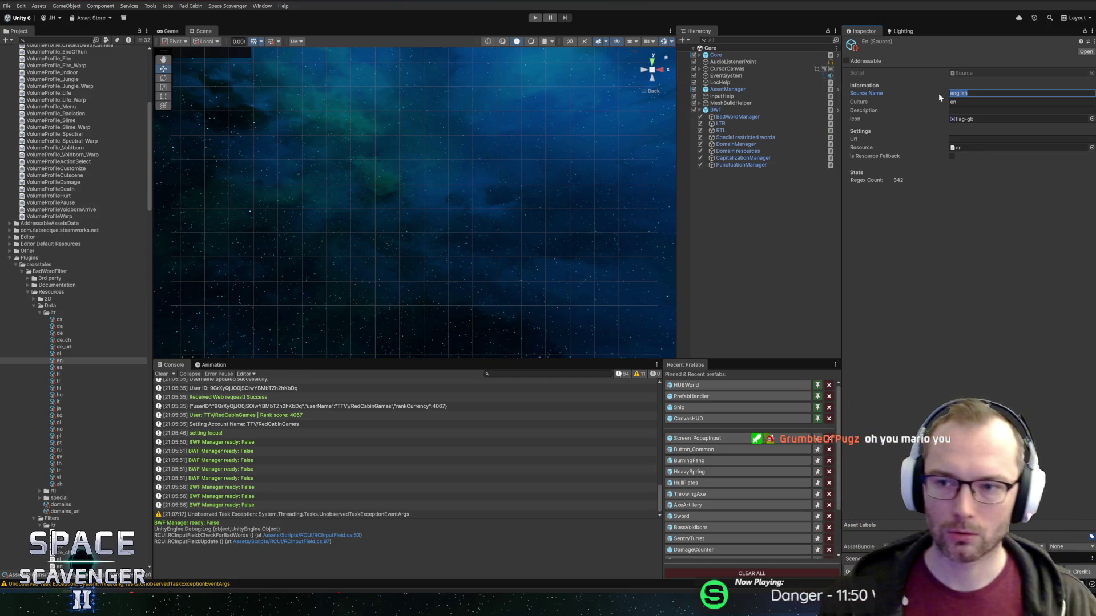
pyautogui.click(967, 93)
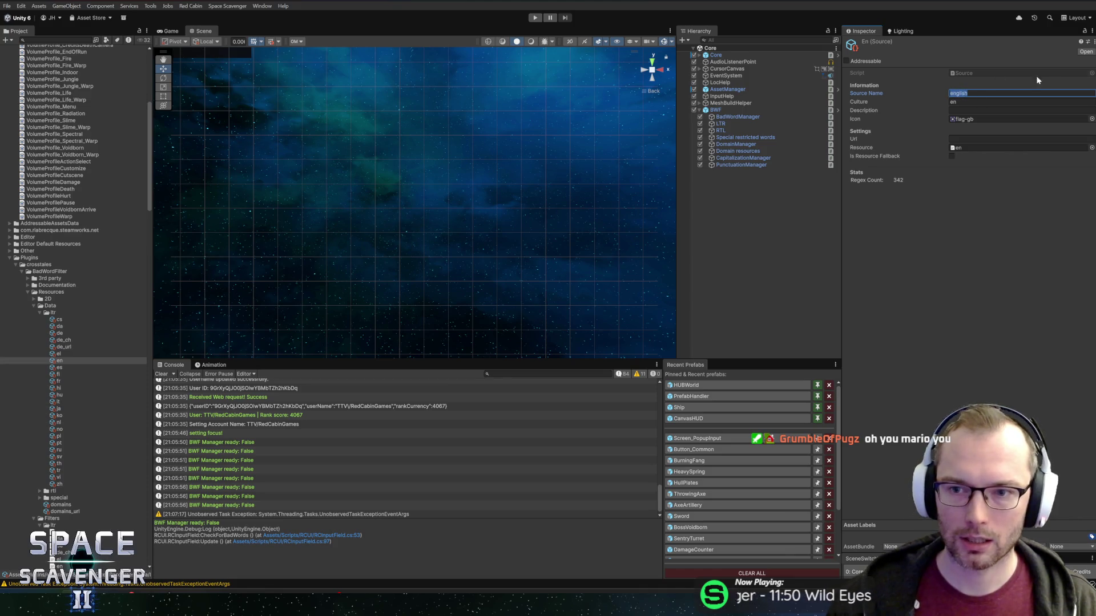
pyautogui.hotkey('alt', 'Tab')
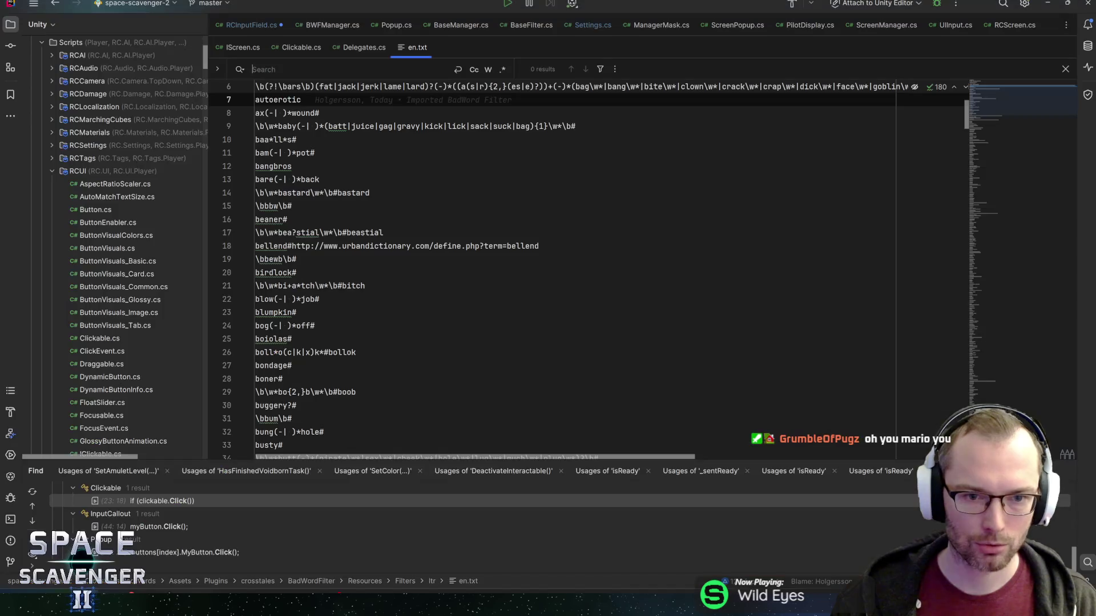
# Step: Add "english" as the source argument to both Contains calls in RCInputField.cs and save
pyautogui.click(240, 21)
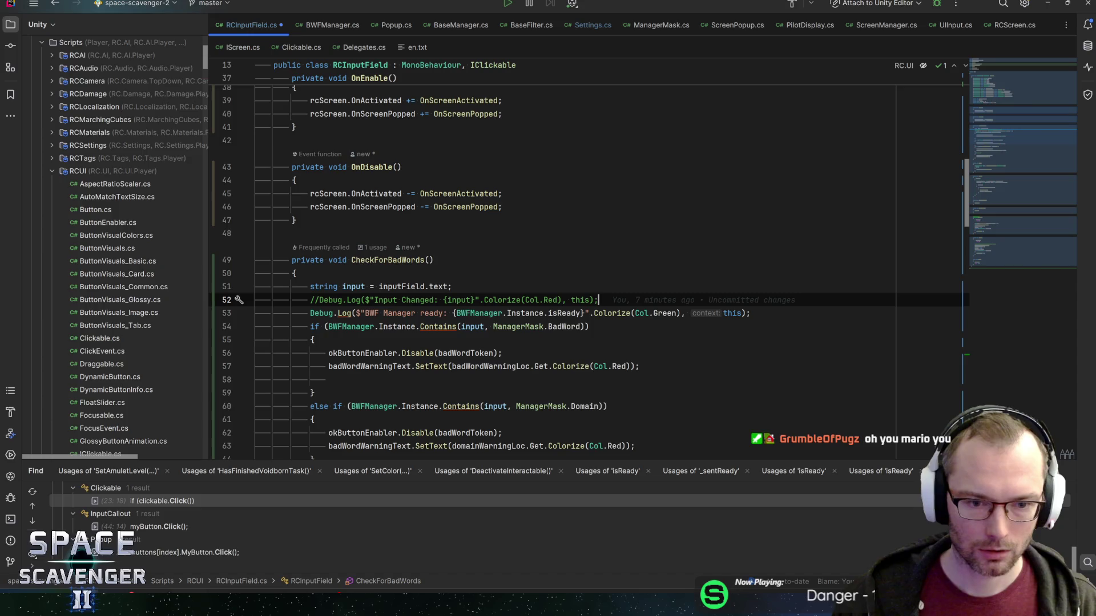
pyautogui.click(582, 326)
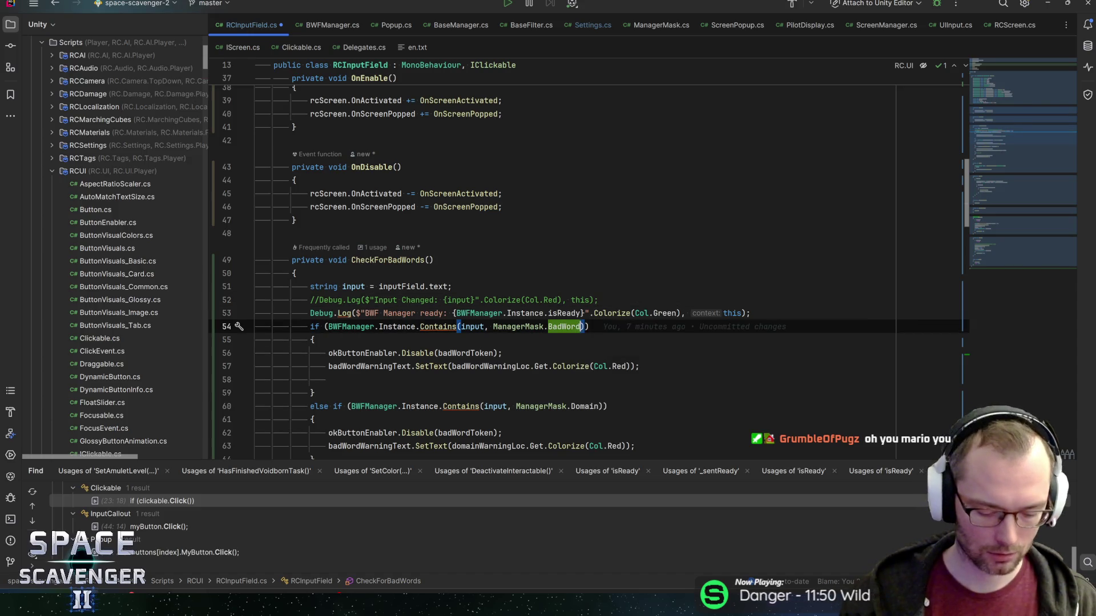
pyautogui.write(', "english"')
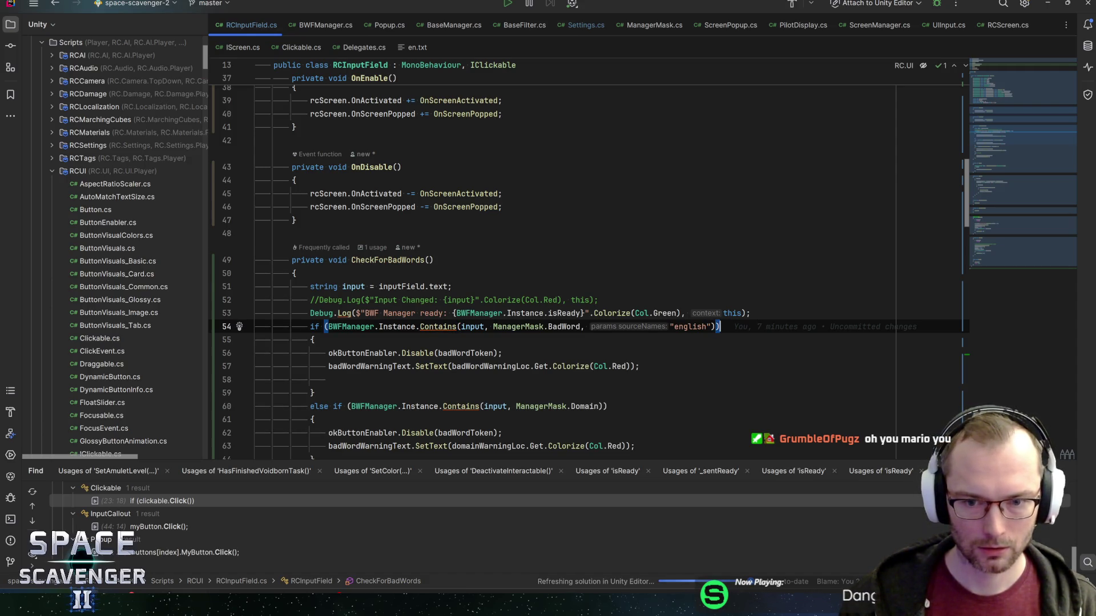
pyautogui.scroll(-3, 571, 257)
pyautogui.press('Left')
pyautogui.hotkey('ctrl', 'shift', 'Left')
pyautogui.doubleClick(584, 326)
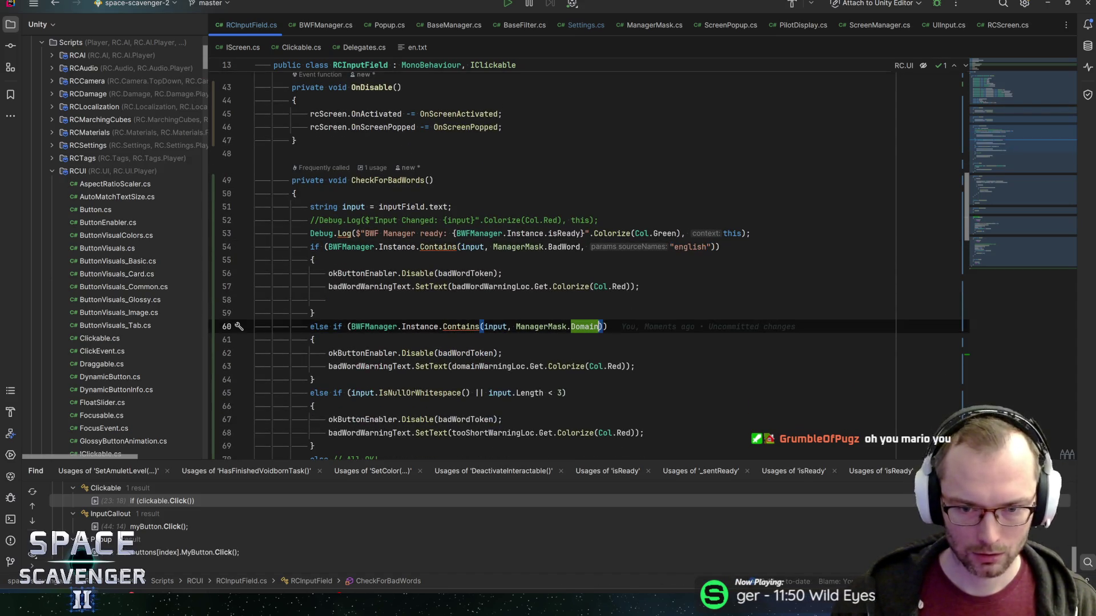
pyautogui.write('"english"')
pyautogui.scroll(-3, 570, 257)
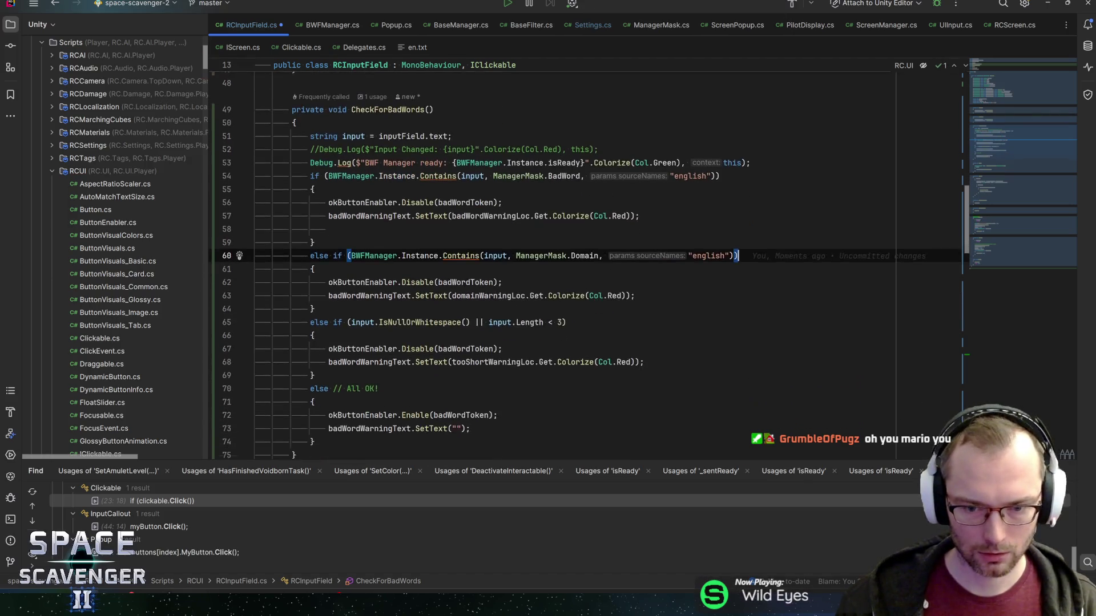
pyautogui.hotkey('ctrl', 's')
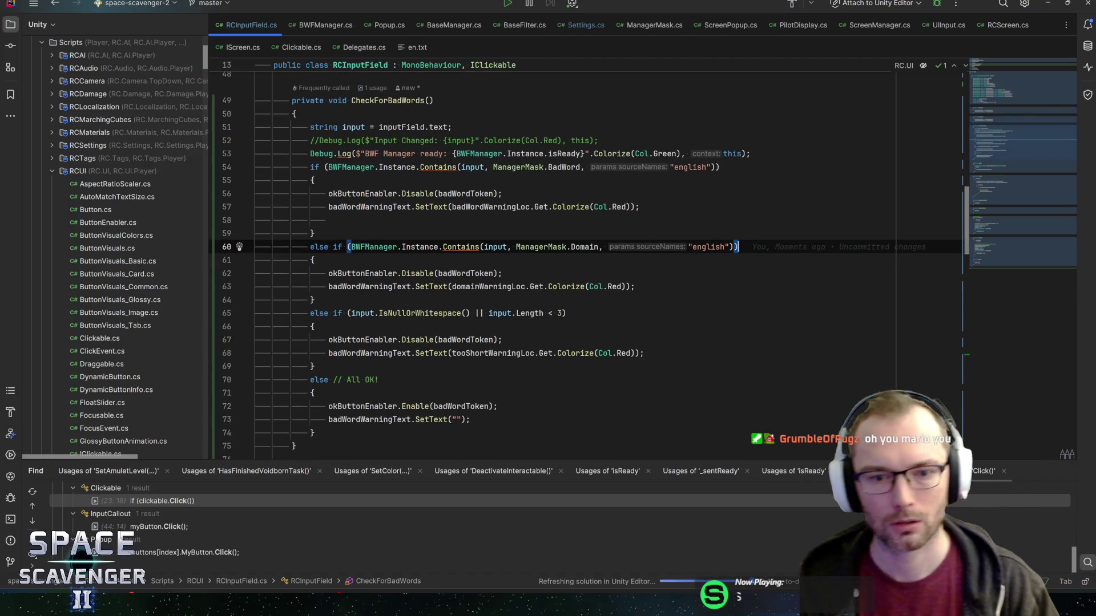
pyautogui.hotkey('alt', 'Tab')
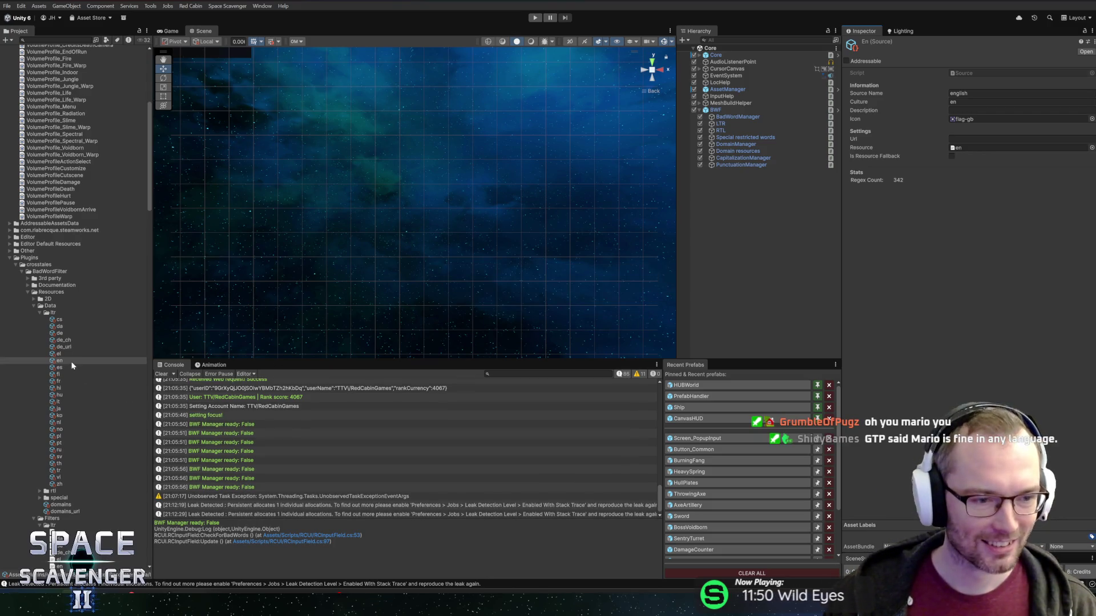
# Step: Start Play mode so the ship appears beside the Daily Challenge station
pyautogui.scroll(-5, 66, 354)
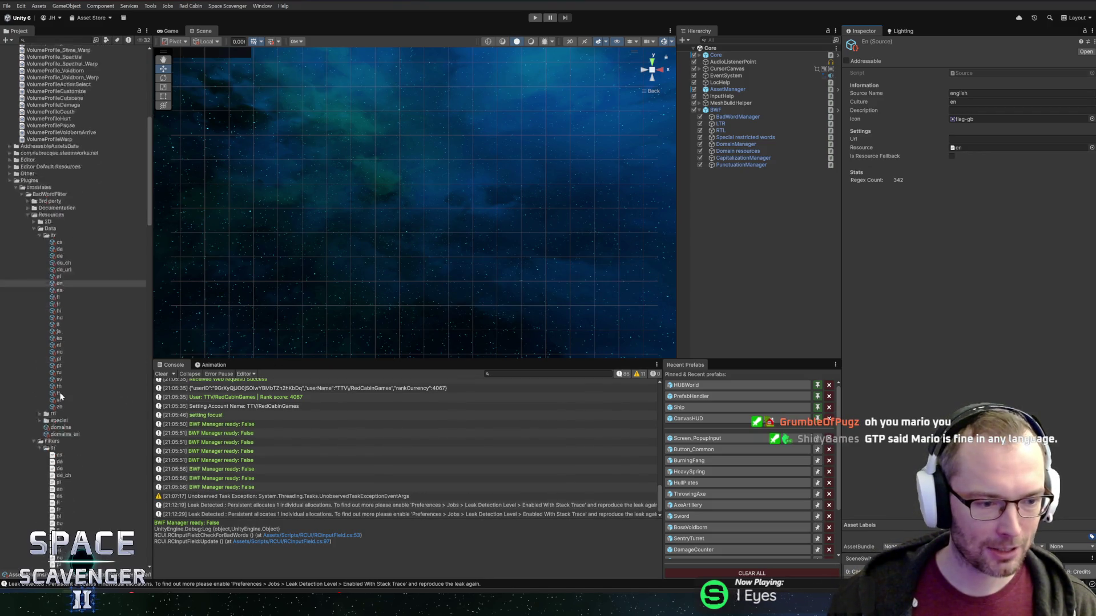
pyautogui.click(535, 18)
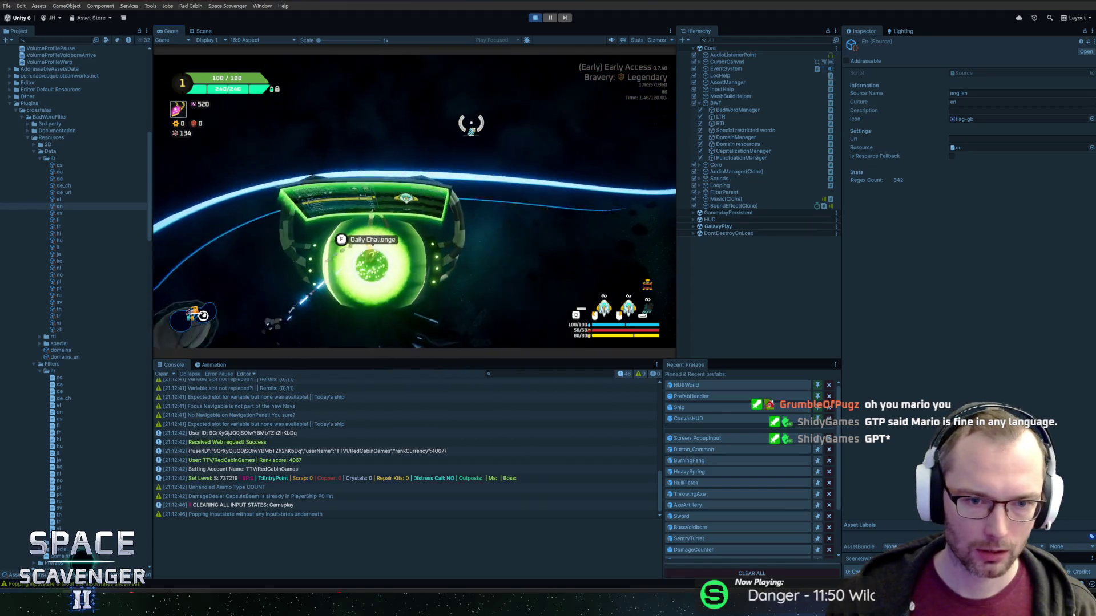
# Step: Try the test name 'teststststststs' in the user-name dialog, then restart Play mode
pyautogui.press('f')
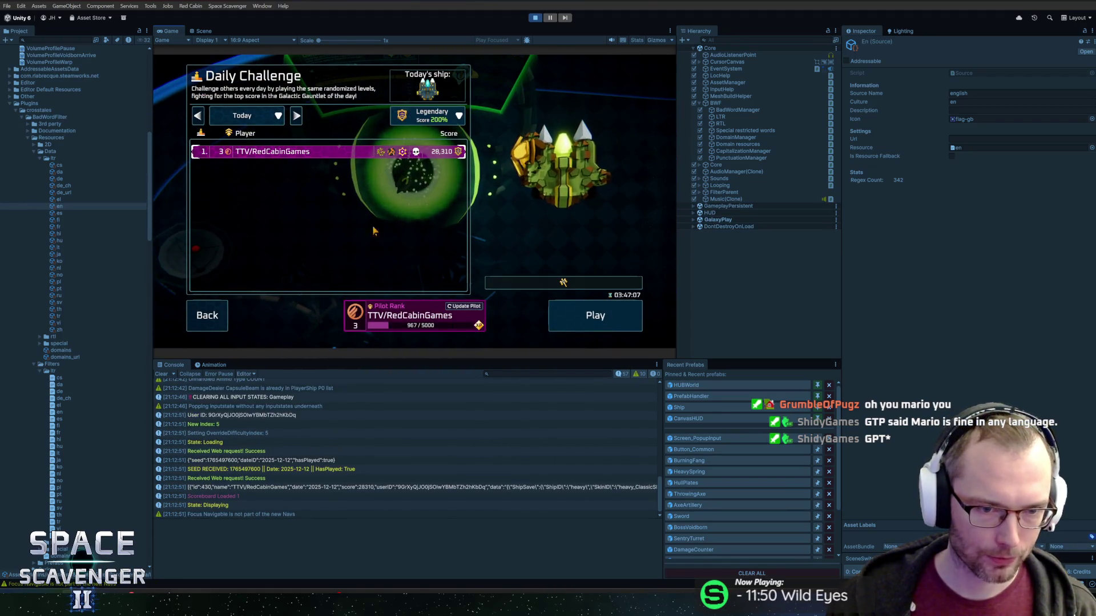
pyautogui.click(457, 312)
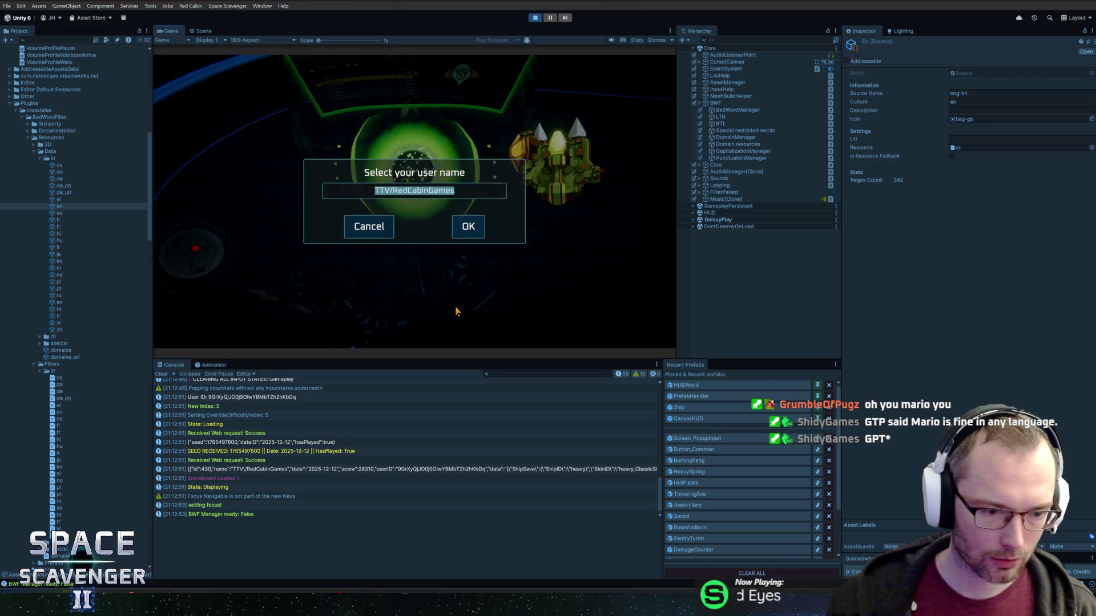
pyautogui.press('BackSpace')
pyautogui.write('teststststststs')
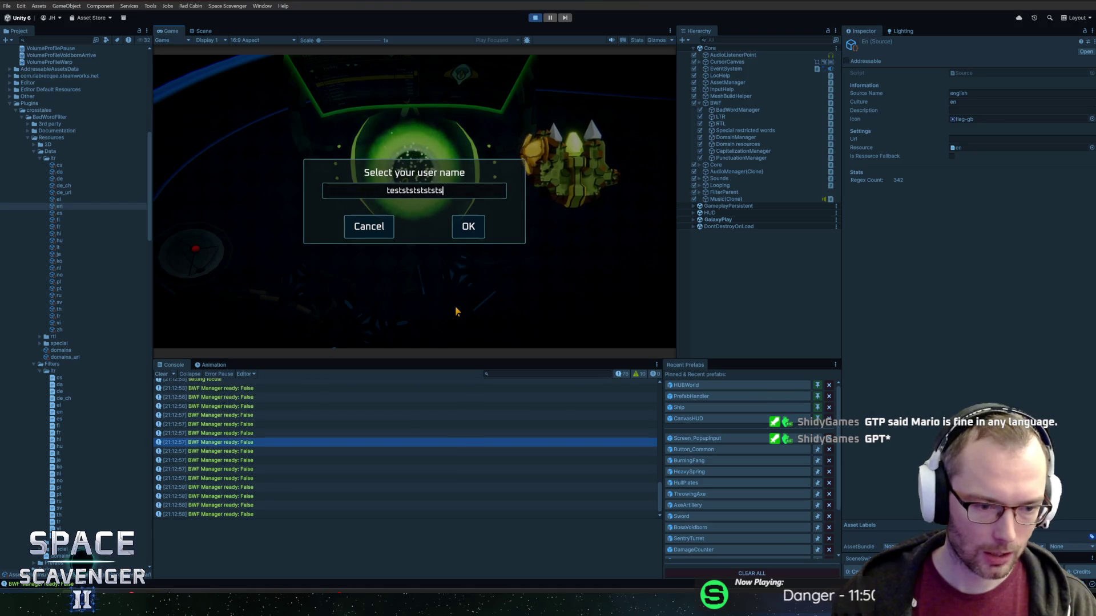
pyautogui.press('BackSpace')
pyautogui.press('BackSpace')
pyautogui.press('BackSpace')
pyautogui.hotkey('ctrl', 'p')
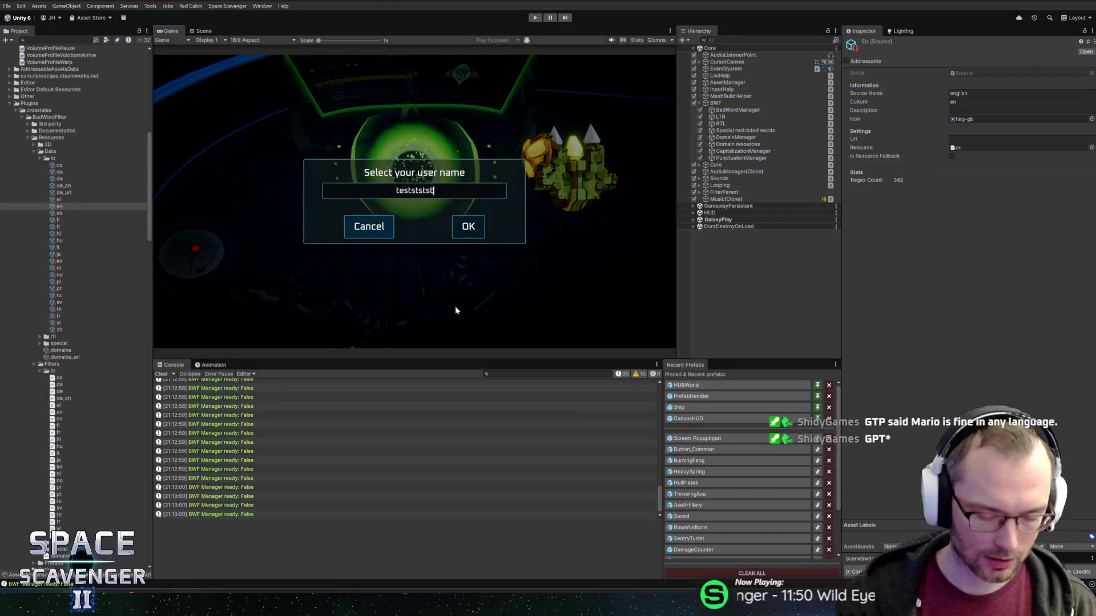
pyautogui.hotkey('ctrl', 'p')
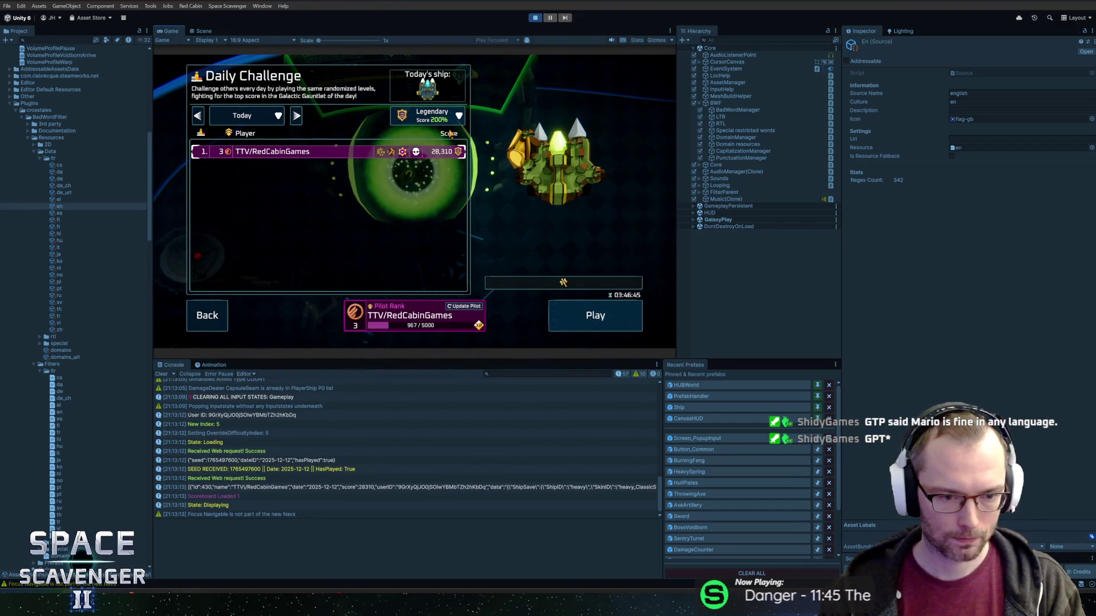
# Step: Test the user names 'mario', 'ass' and 'badass' against the bad-word filter
pyautogui.click(465, 309)
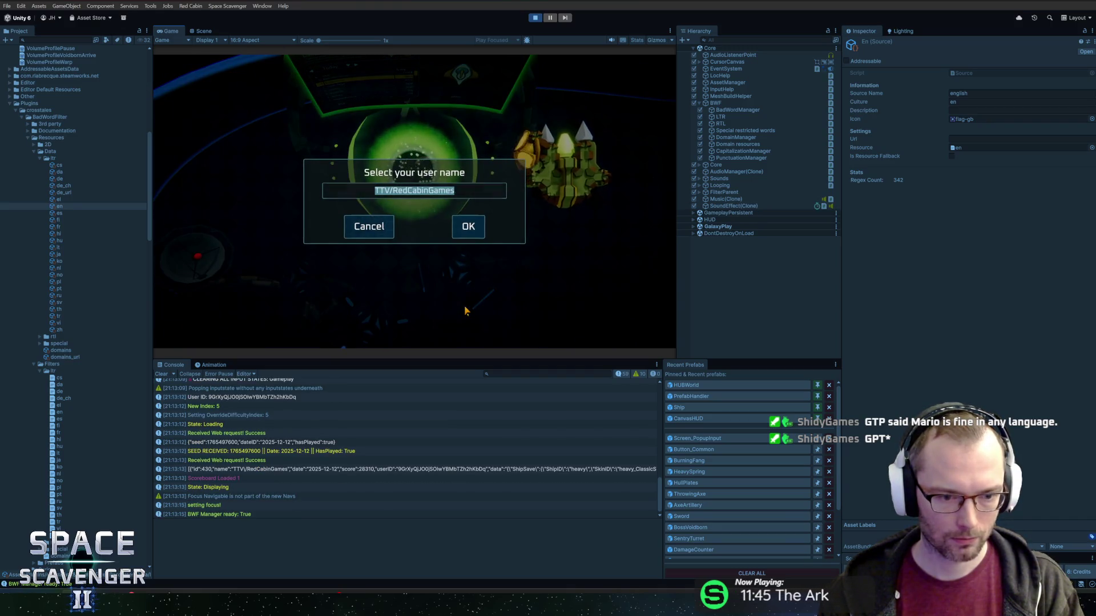
pyautogui.write('mario')
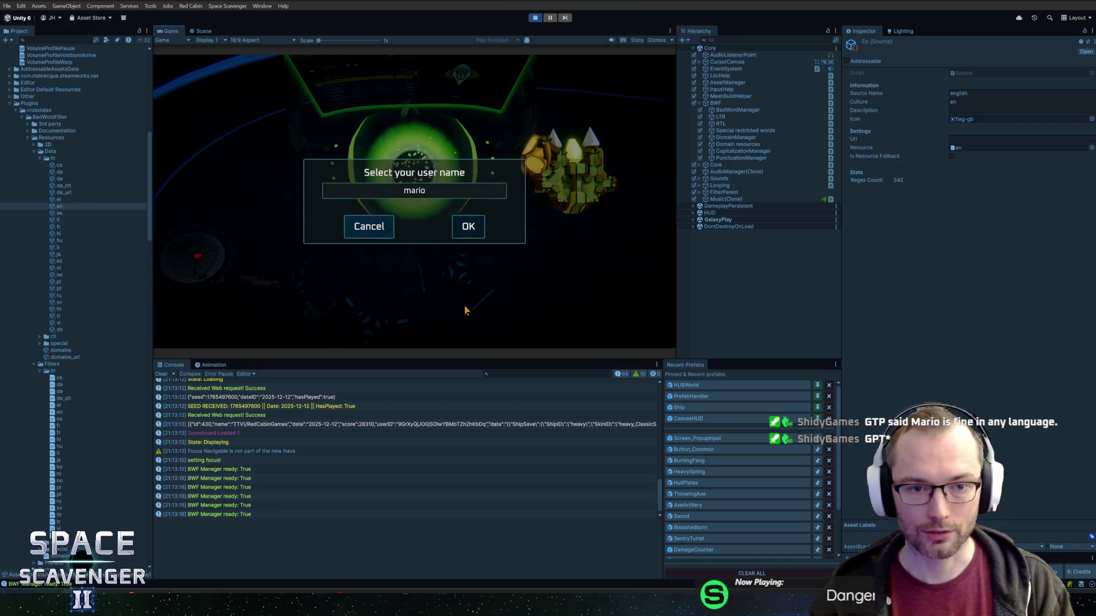
pyautogui.press('BackSpace')
pyautogui.press('BackSpace')
pyautogui.press('BackSpace')
pyautogui.press('BackSpace')
pyautogui.press('BackSpace')
pyautogui.write('ass')
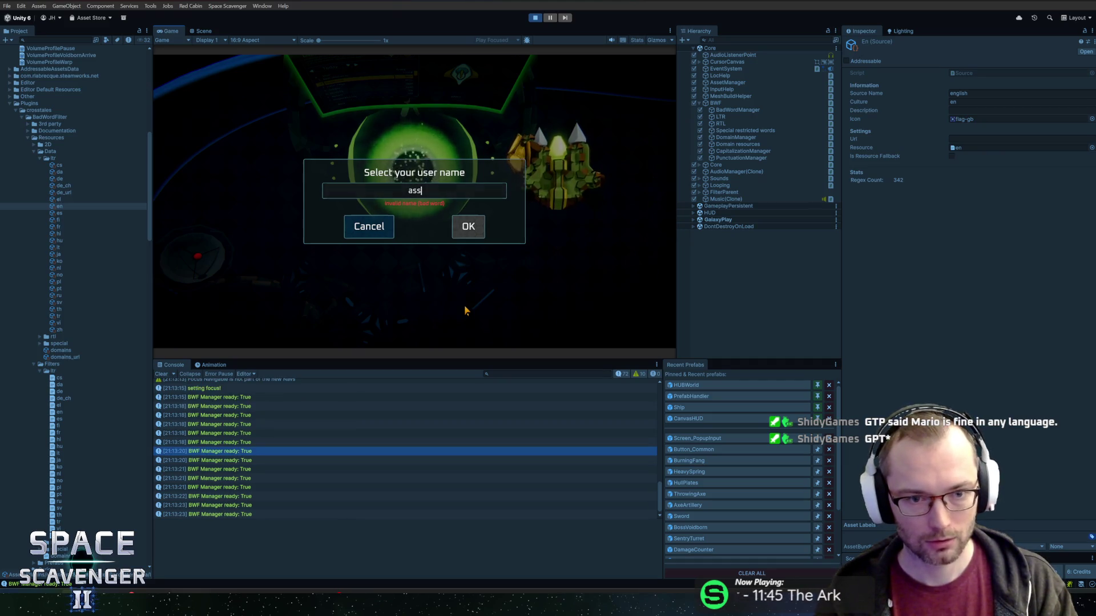
pyautogui.press('BackSpace')
pyautogui.press('BackSpace')
pyautogui.press('BackSpace')
pyautogui.write('ass')
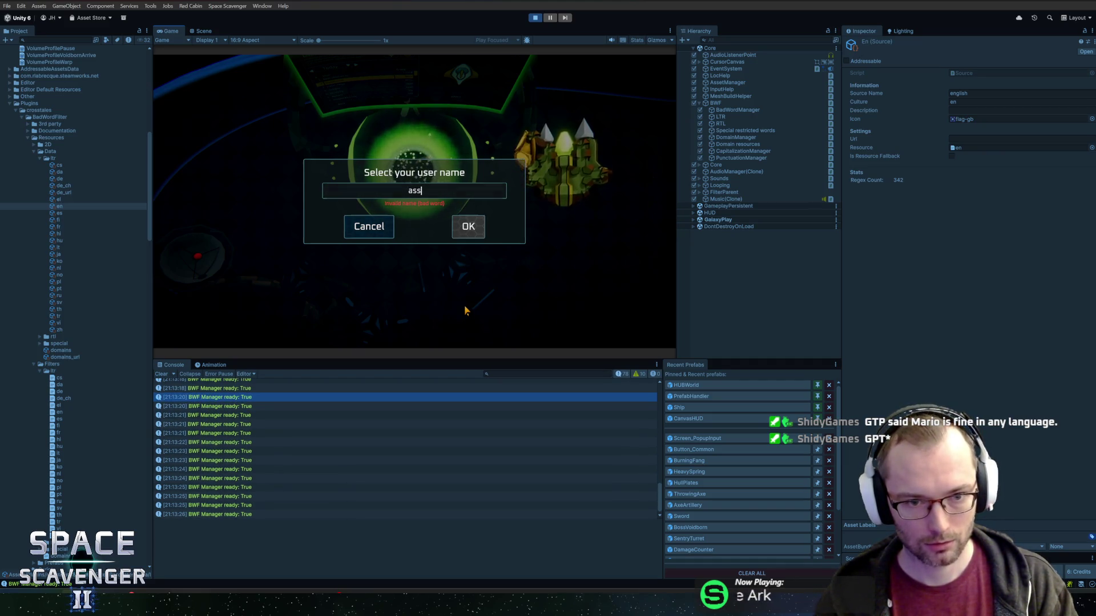
pyautogui.press('BackSpace')
pyautogui.press('BackSpace')
pyautogui.write('badass')
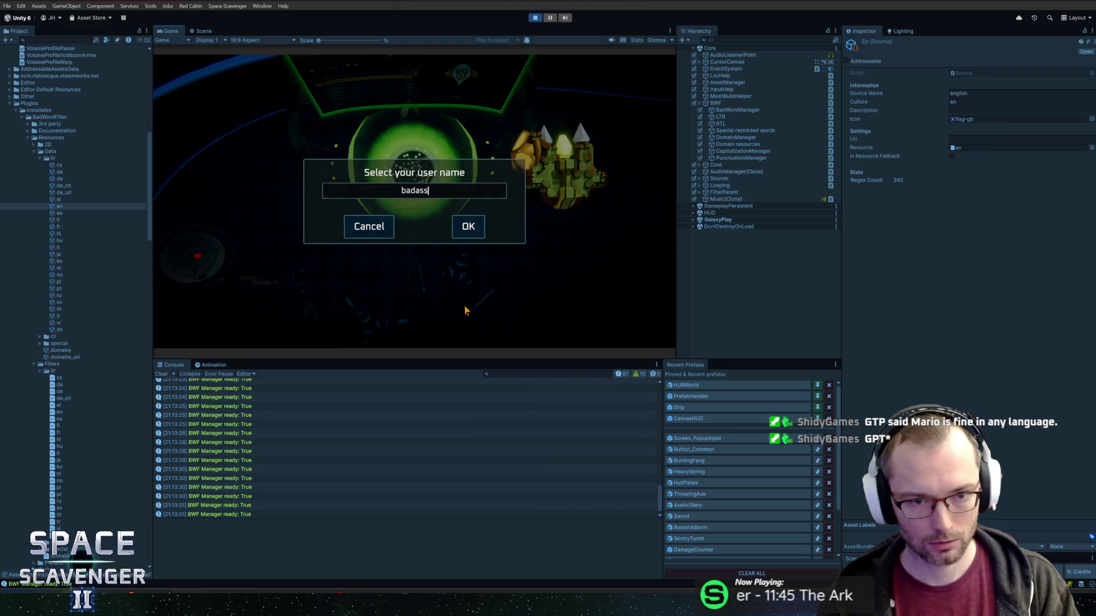
pyautogui.press('BackSpace')
pyautogui.press('BackSpace')
pyautogui.press('BackSpace')
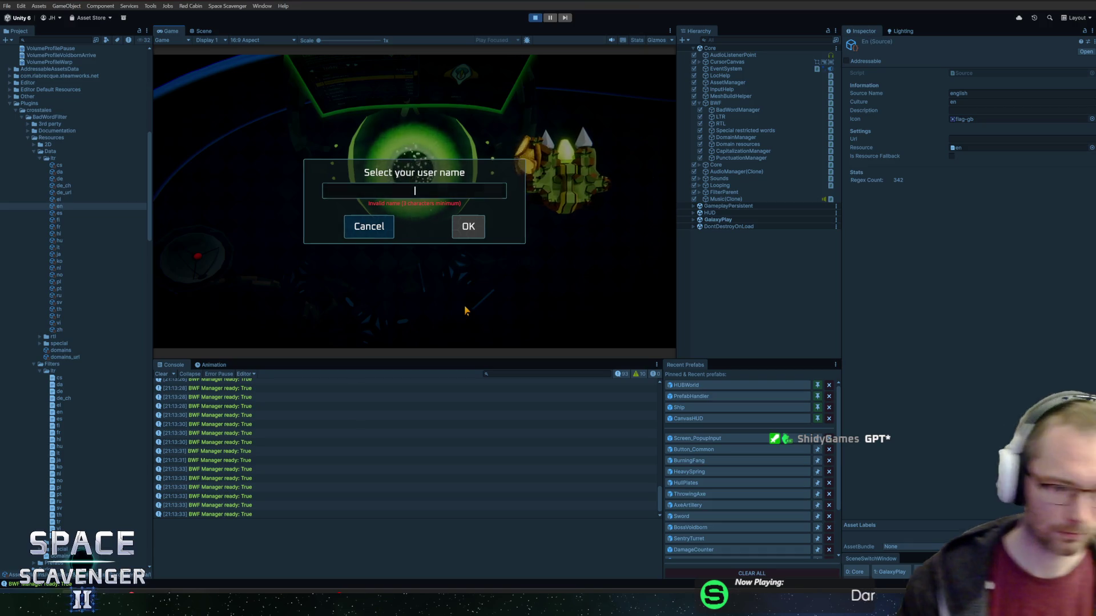
# Step: Test 'matiormat' and 'Luigi', then leave '4ss' as the user name
pyautogui.write('matio')
pyautogui.write('ri')
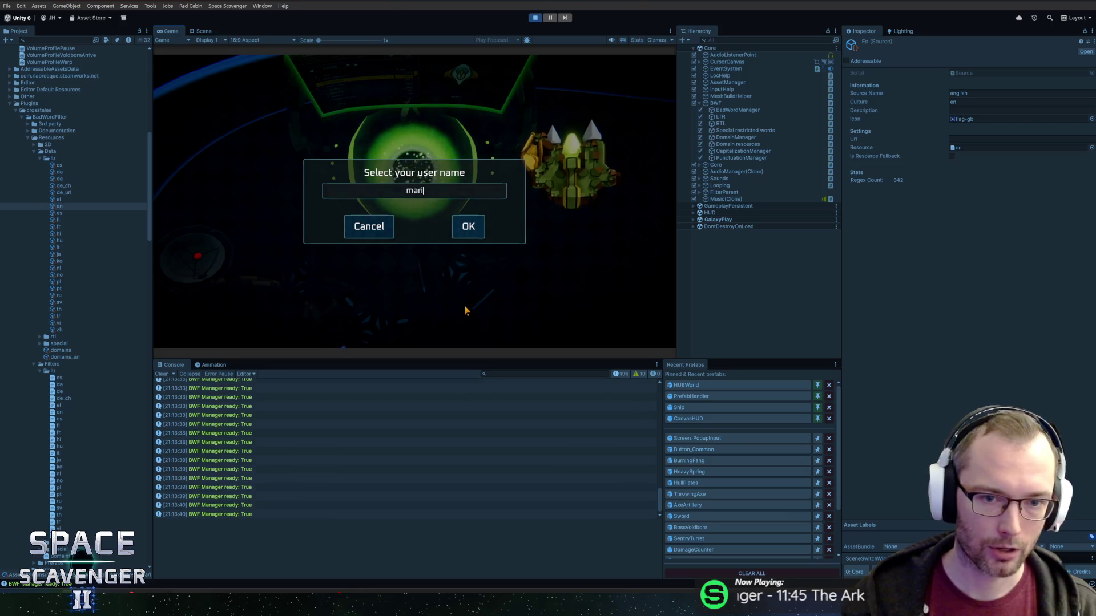
pyautogui.write('mat')
pyautogui.press('BackSpace')
pyautogui.press('BackSpace')
pyautogui.press('BackSpace')
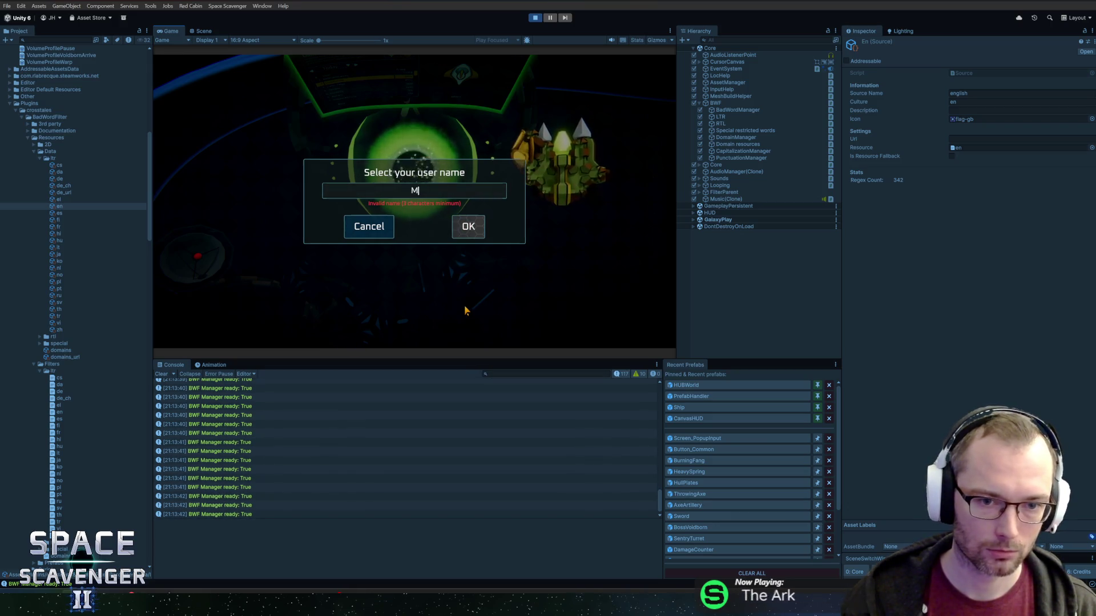
pyautogui.write('Luigi')
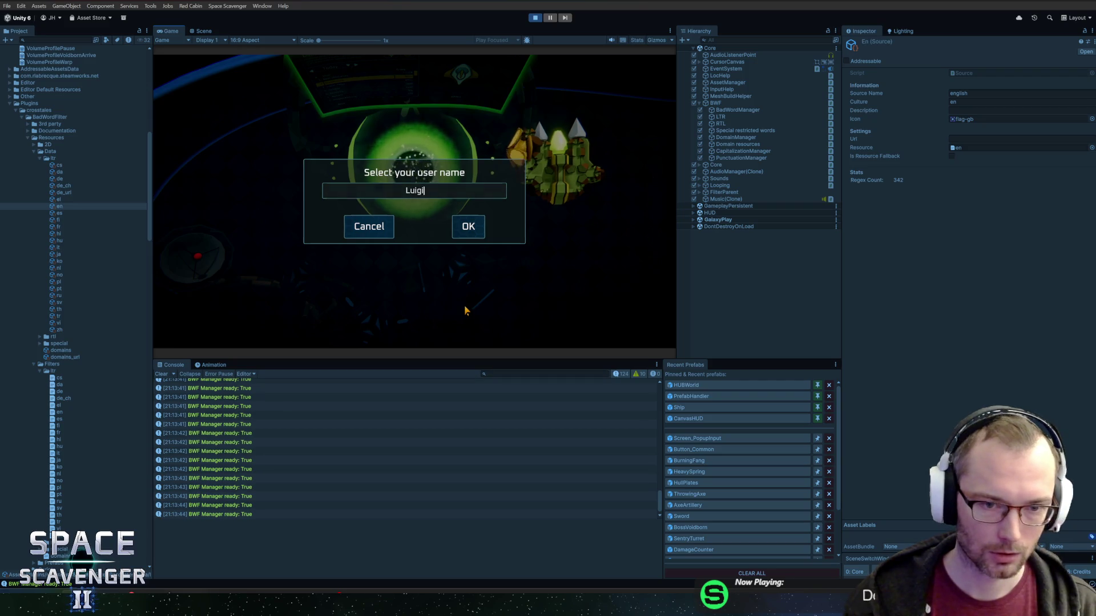
pyautogui.press('BackSpace')
pyautogui.press('BackSpace')
pyautogui.press('BackSpace')
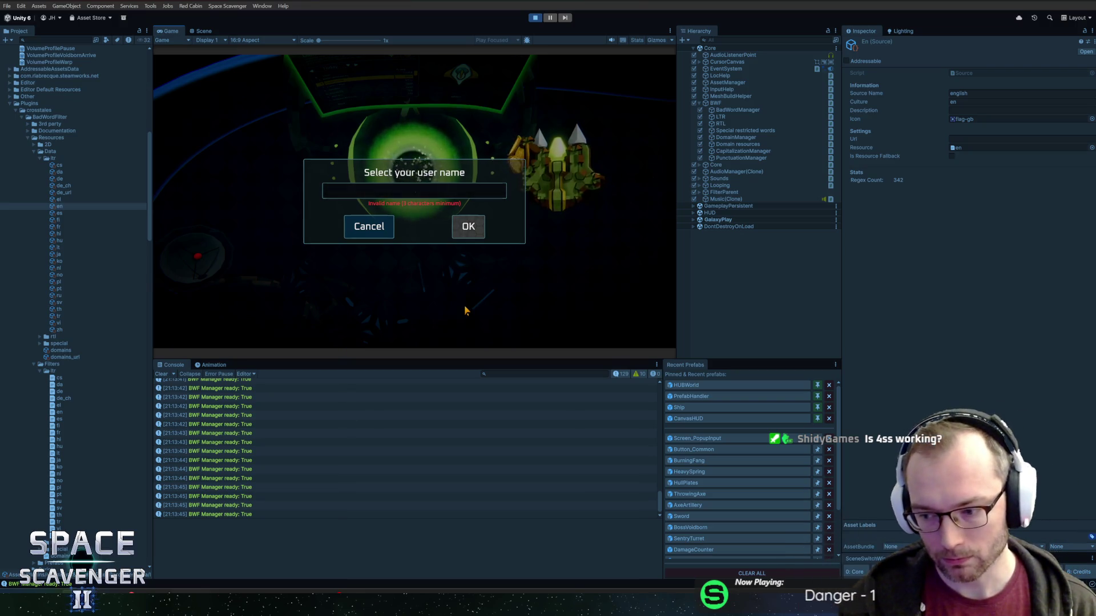
pyautogui.write('4ss')
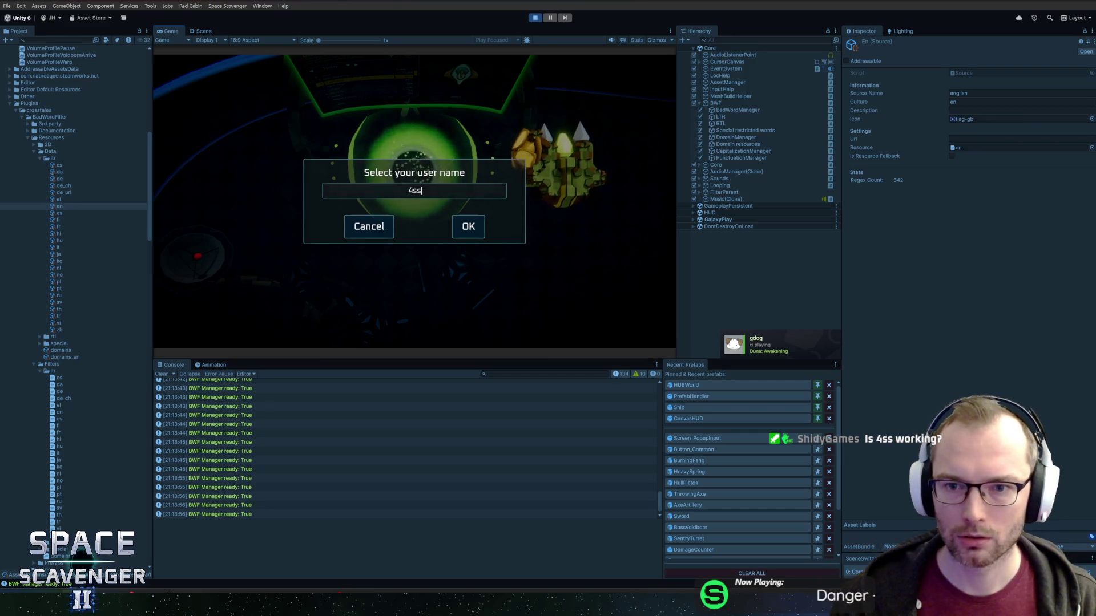
pyautogui.click(742, 103)
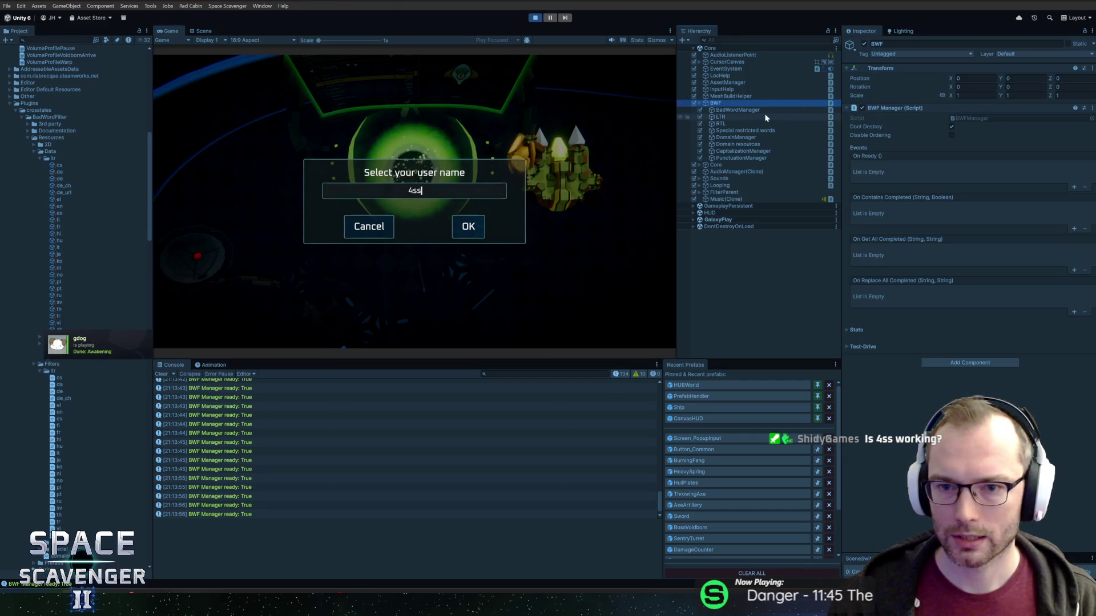
# Step: Set the BadWordManager's filter Mode to Leet Speak Advanced
pyautogui.click(748, 109)
pyautogui.click(966, 164)
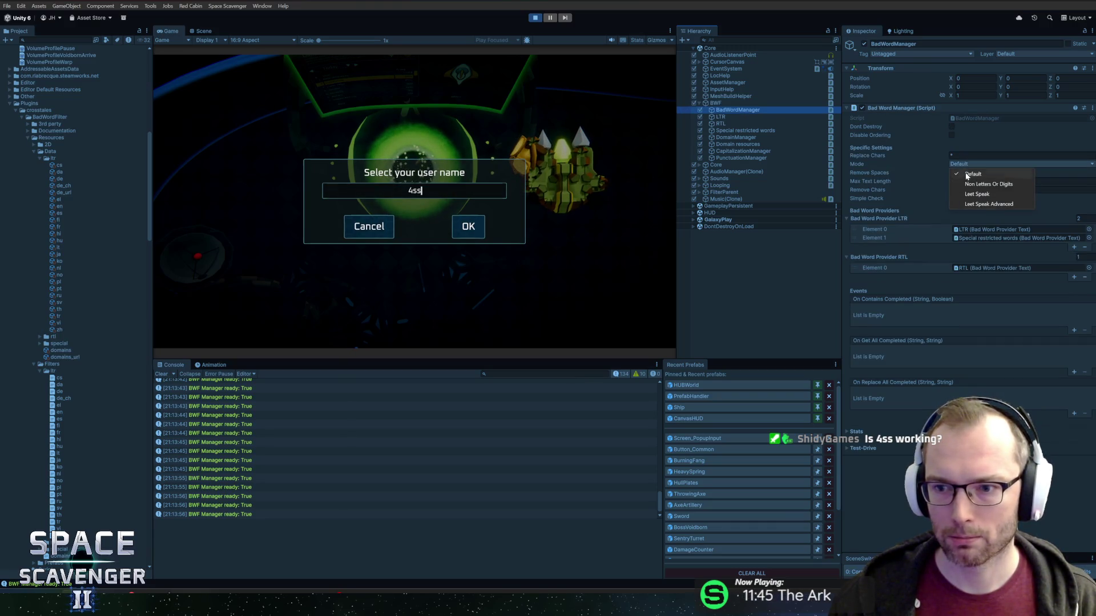
pyautogui.click(977, 203)
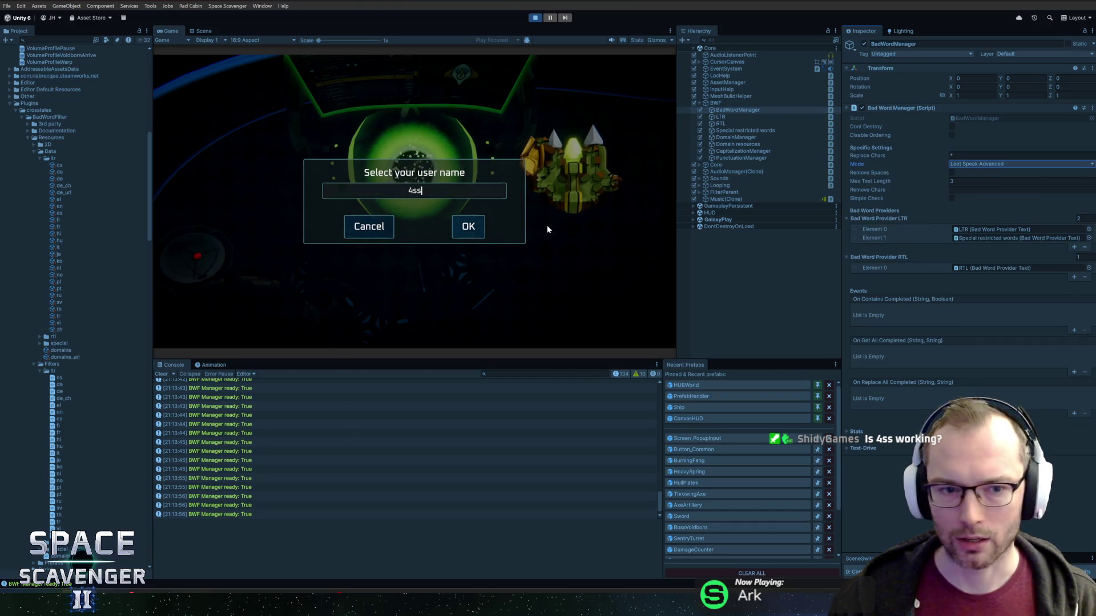
# Step: Retest the name field with 4ss, 13, 67 and 4ss again, then clear it
pyautogui.click(448, 195)
pyautogui.press('BackSpace')
pyautogui.press('BackSpace')
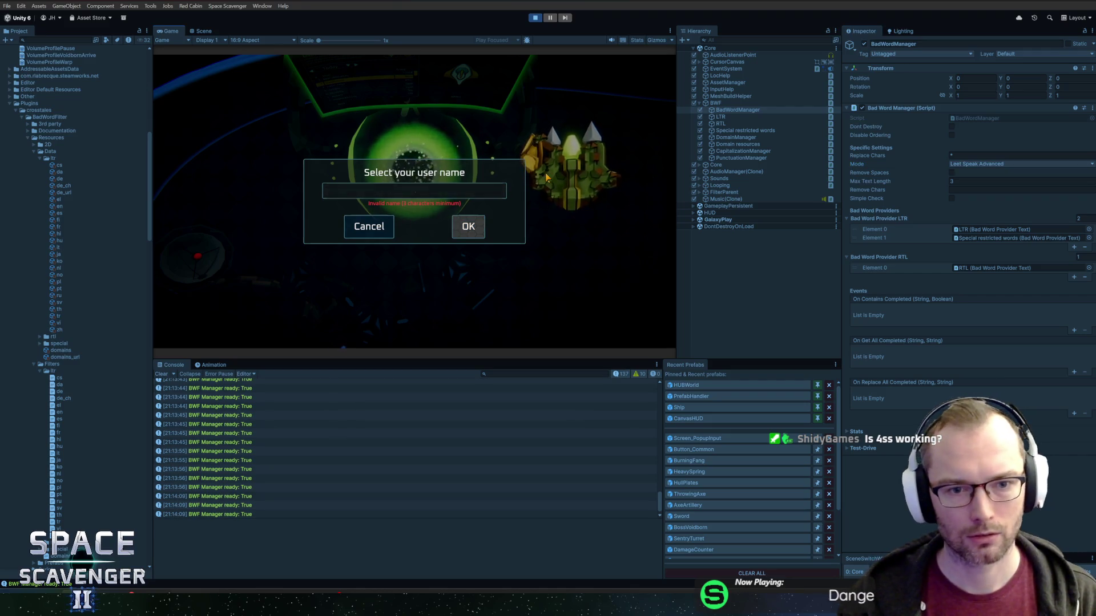
pyautogui.write('Sa')
pyautogui.press('BackSpace')
pyautogui.write('ss')
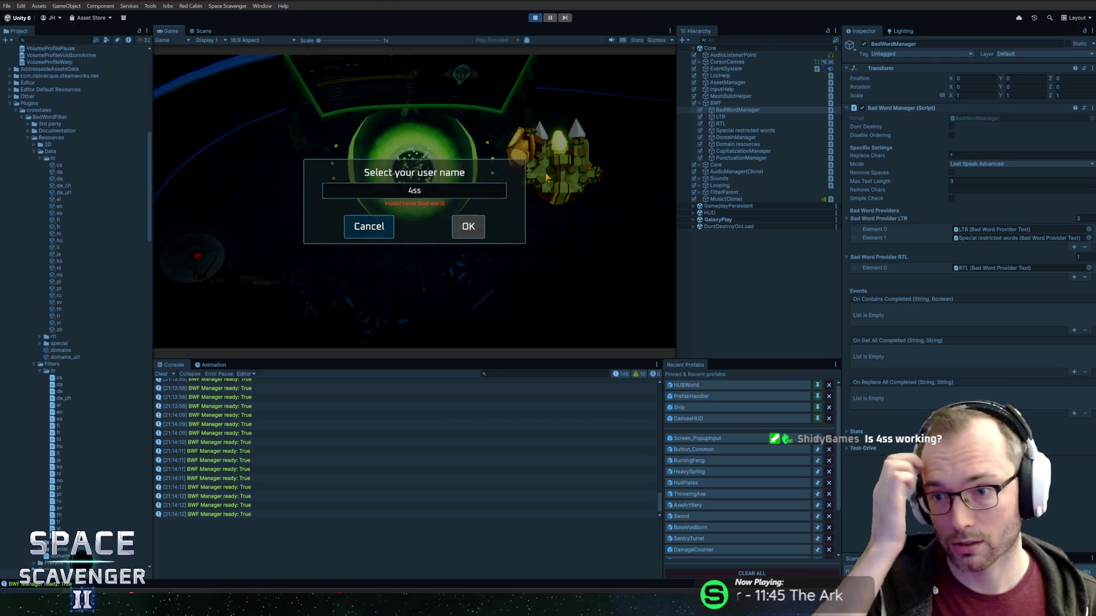
pyautogui.press('BackSpace')
pyautogui.press('BackSpace')
pyautogui.press('BackSpace')
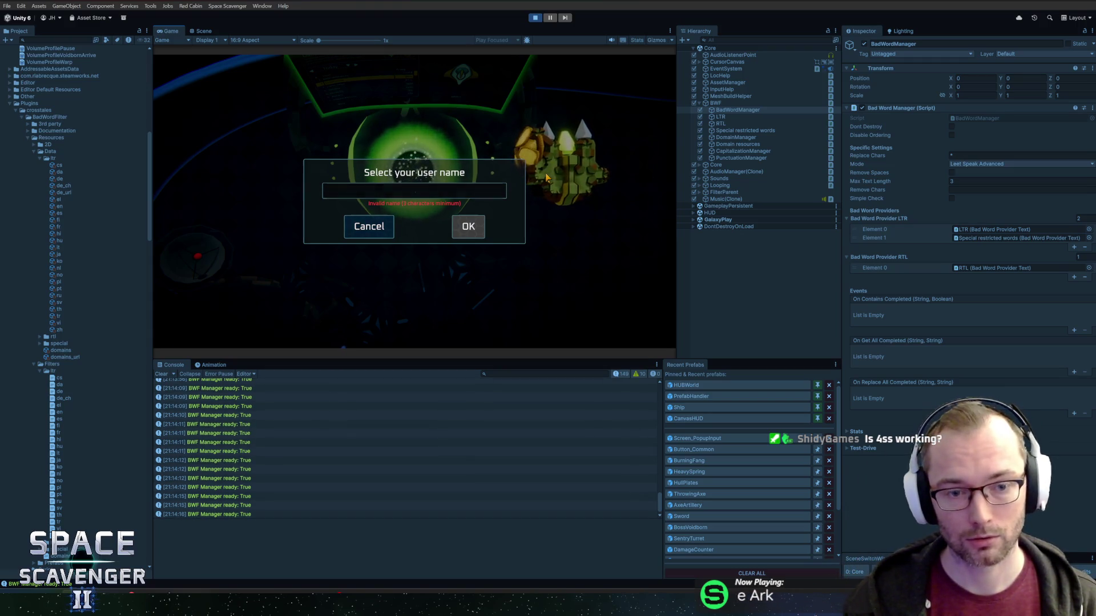
pyautogui.write('13')
pyautogui.press('BackSpace')
pyautogui.press('BackSpace')
pyautogui.write('67')
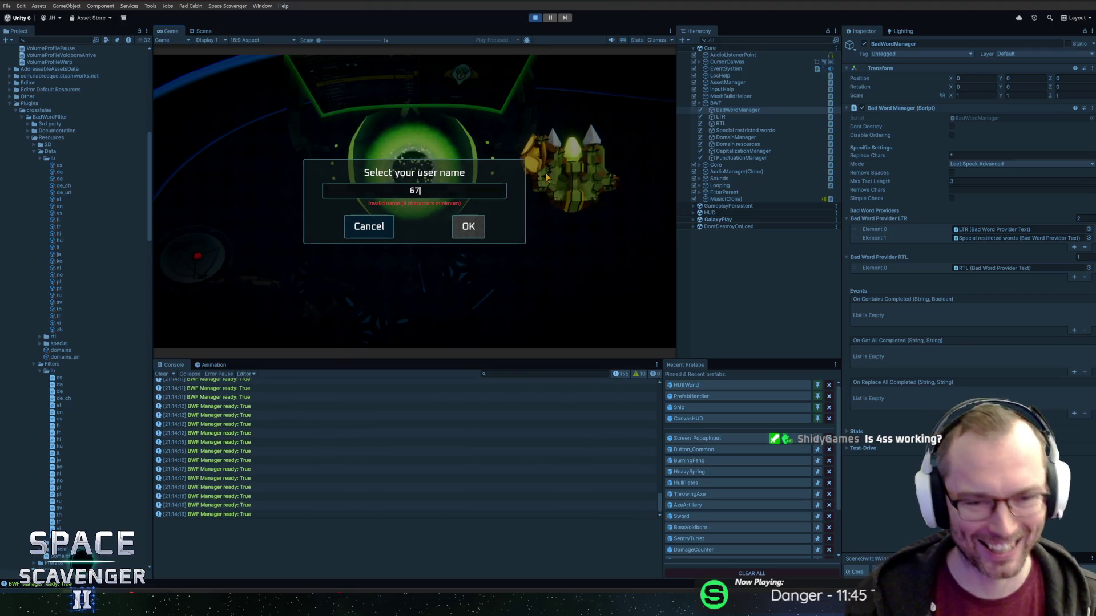
pyautogui.press('BackSpace')
pyautogui.press('BackSpace')
pyautogui.write('4ss')
pyautogui.press('BackSpace')
pyautogui.press('BackSpace')
pyautogui.press('BackSpace')
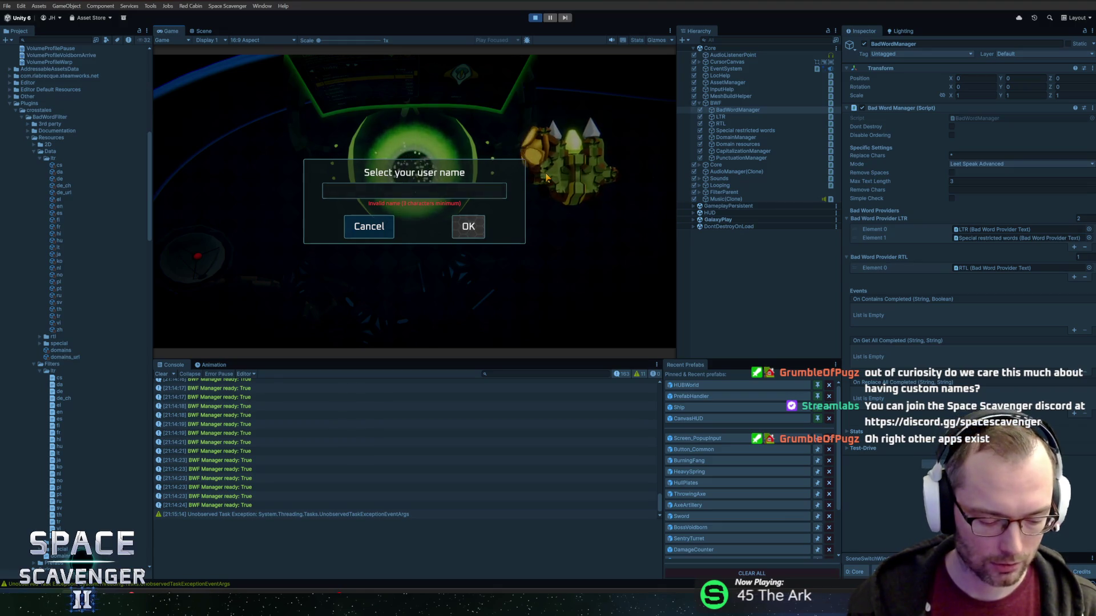
# Step: Enter Red Cabin Games as the pilot name and confirm it
pyautogui.write('Red Cabin Games')
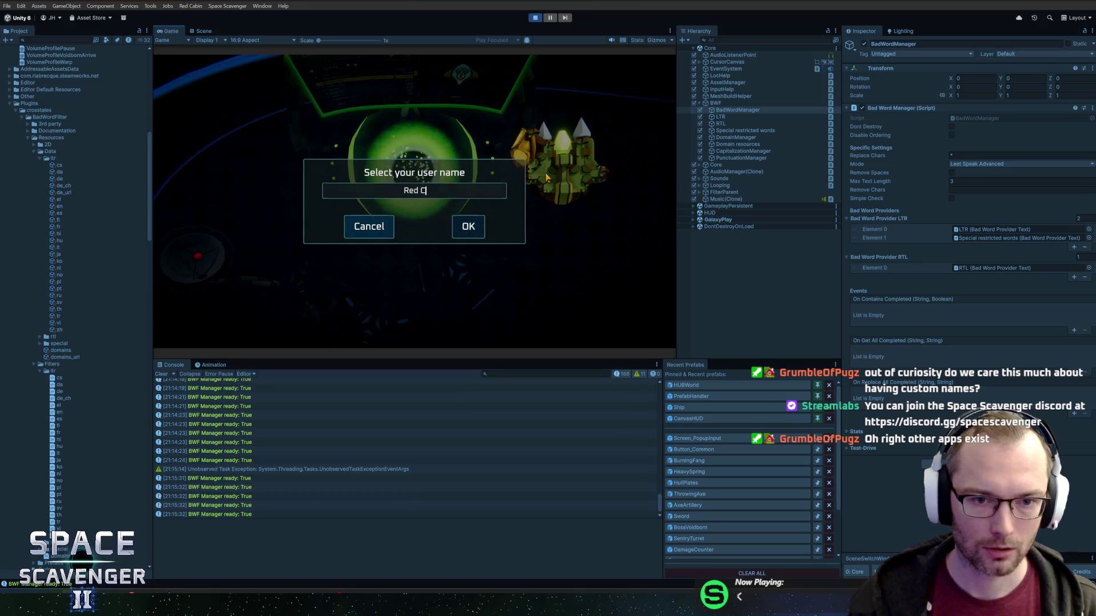
pyautogui.press('Return')
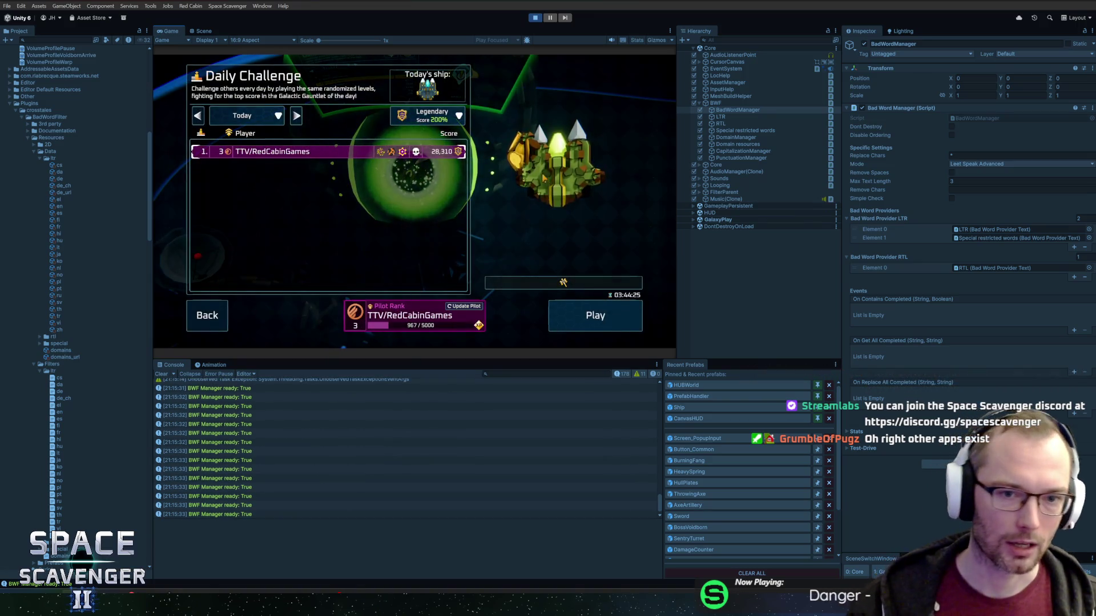
pyautogui.click(464, 306)
pyautogui.press('BackSpace')
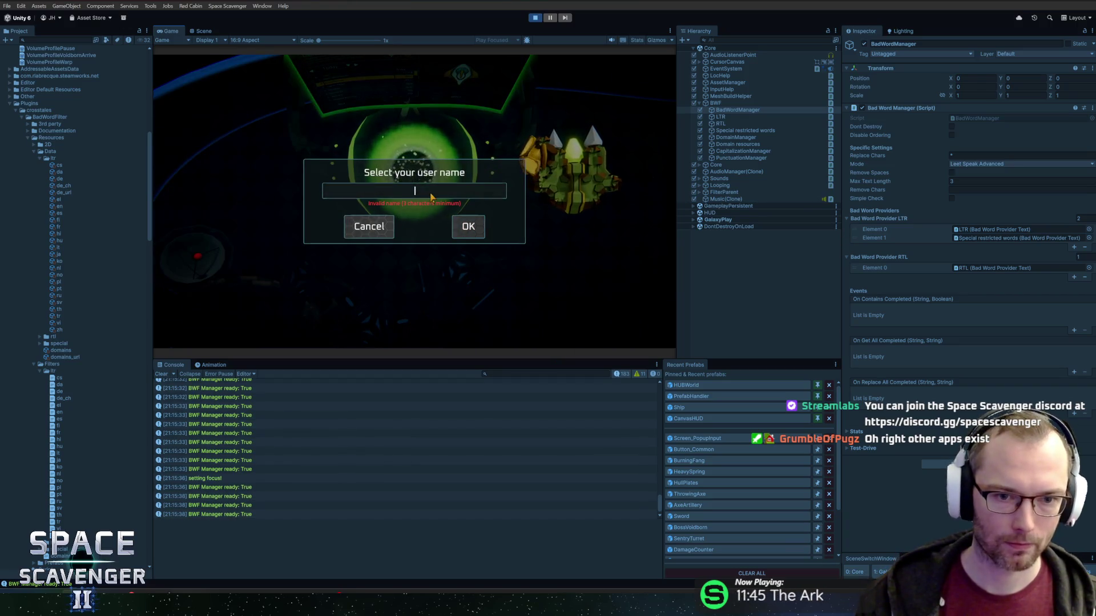
pyautogui.write('Red Cabin Games')
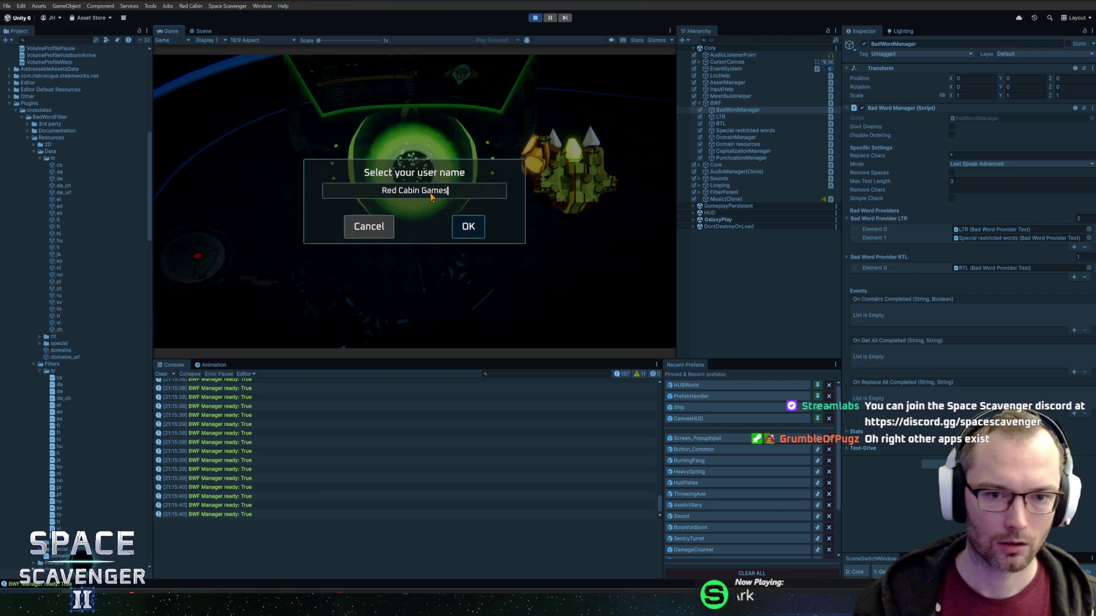
pyautogui.click(468, 227)
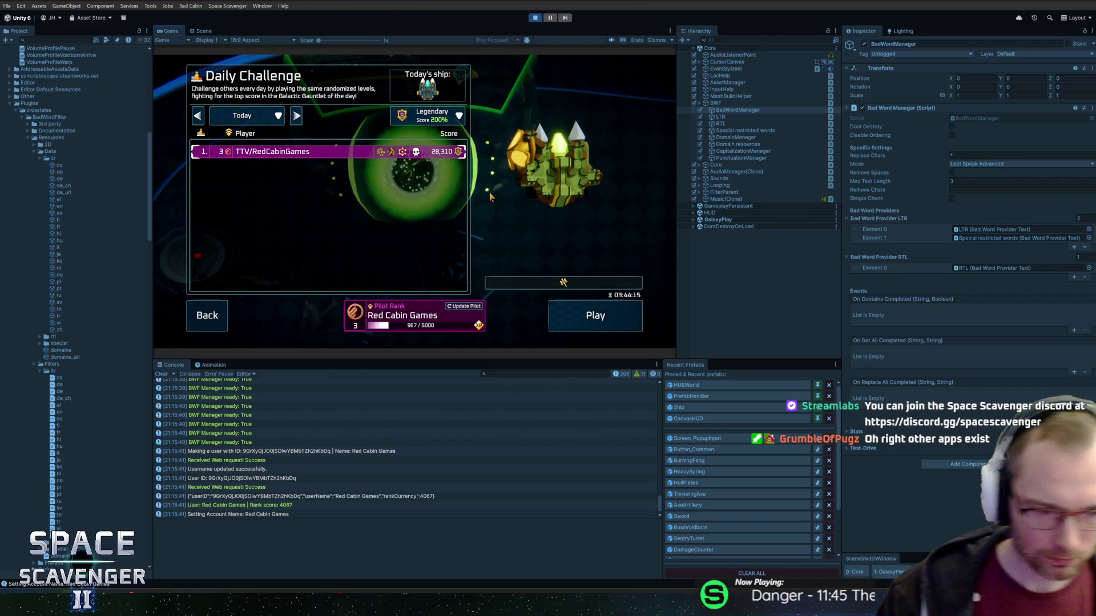
# Step: Reopen the pilot name dialog and test the names fndag, dbag and bagofshit against the filter
pyautogui.click(476, 308)
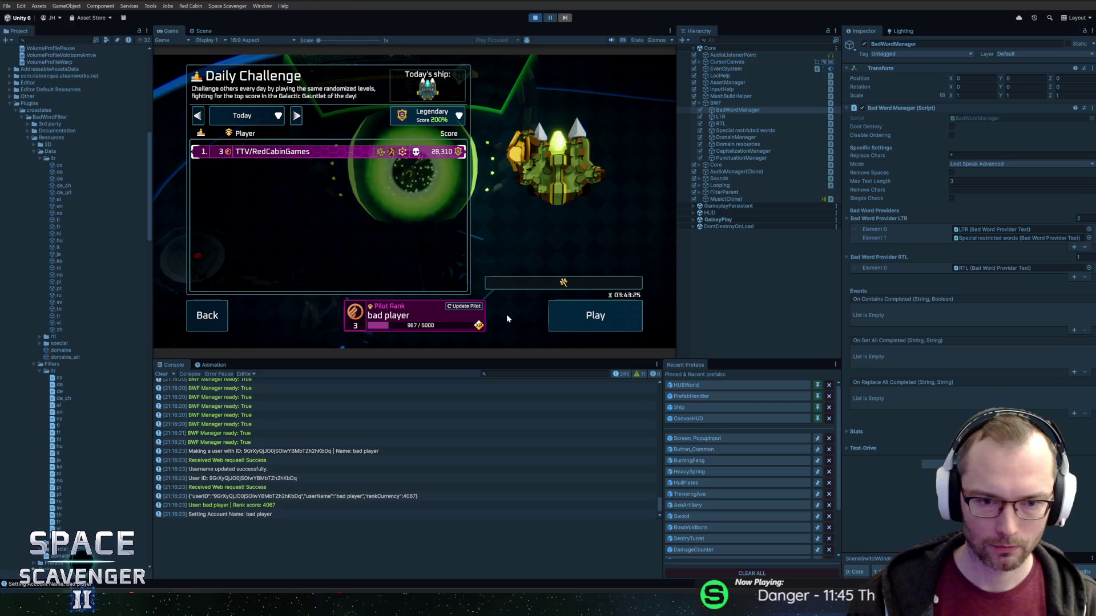
pyautogui.click(468, 307)
pyautogui.press('BackSpace')
pyautogui.write('f')
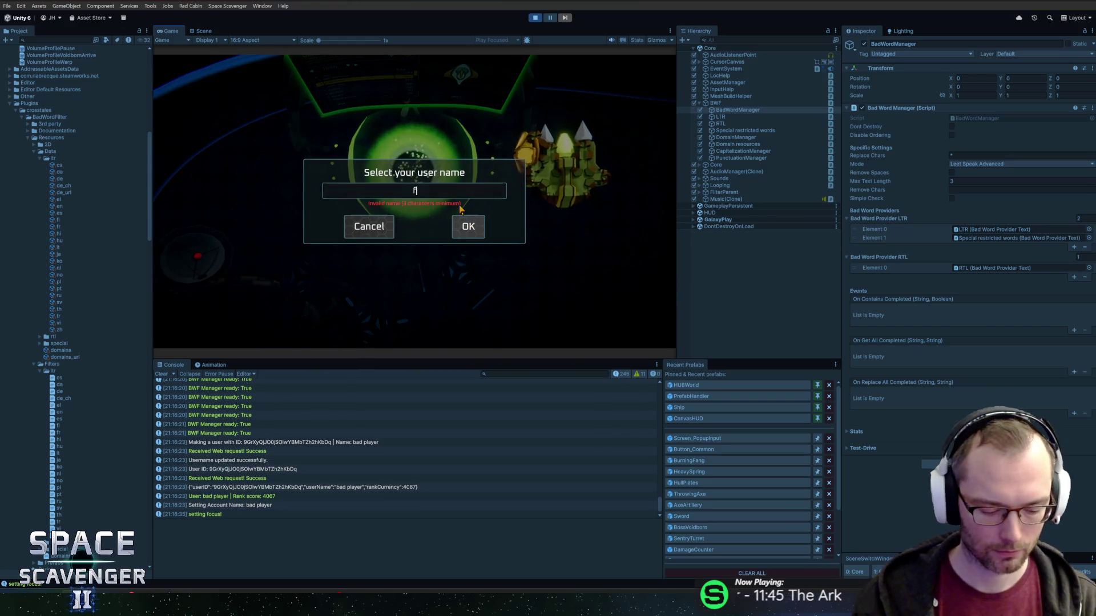
pyautogui.write('ndag')
pyautogui.press('BackSpace')
pyautogui.press('BackSpace')
pyautogui.press('BackSpace')
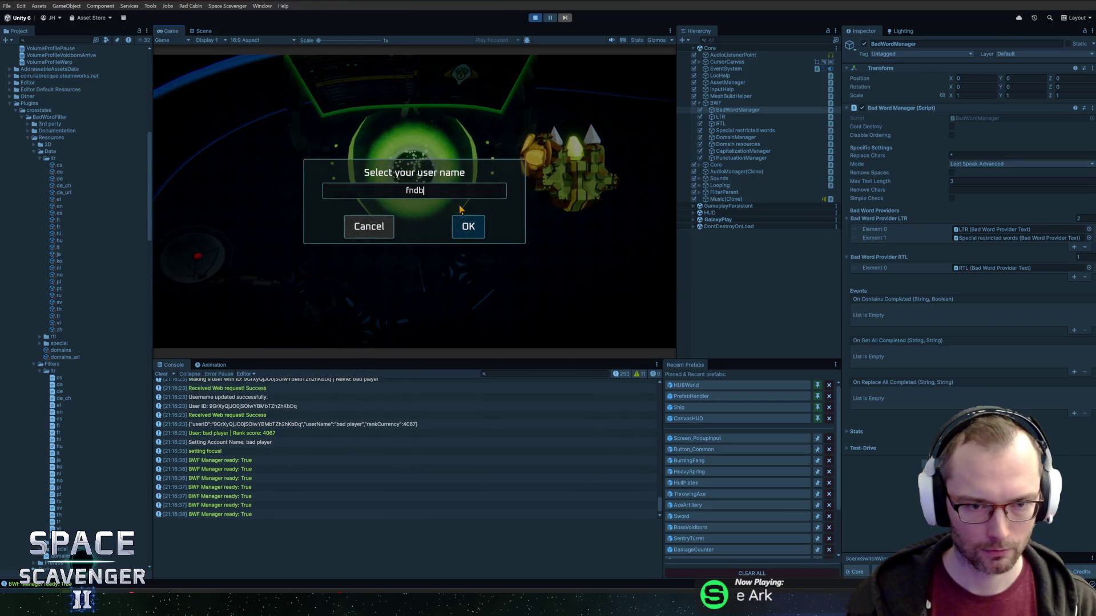
pyautogui.press('BackSpace')
pyautogui.write('dbag')
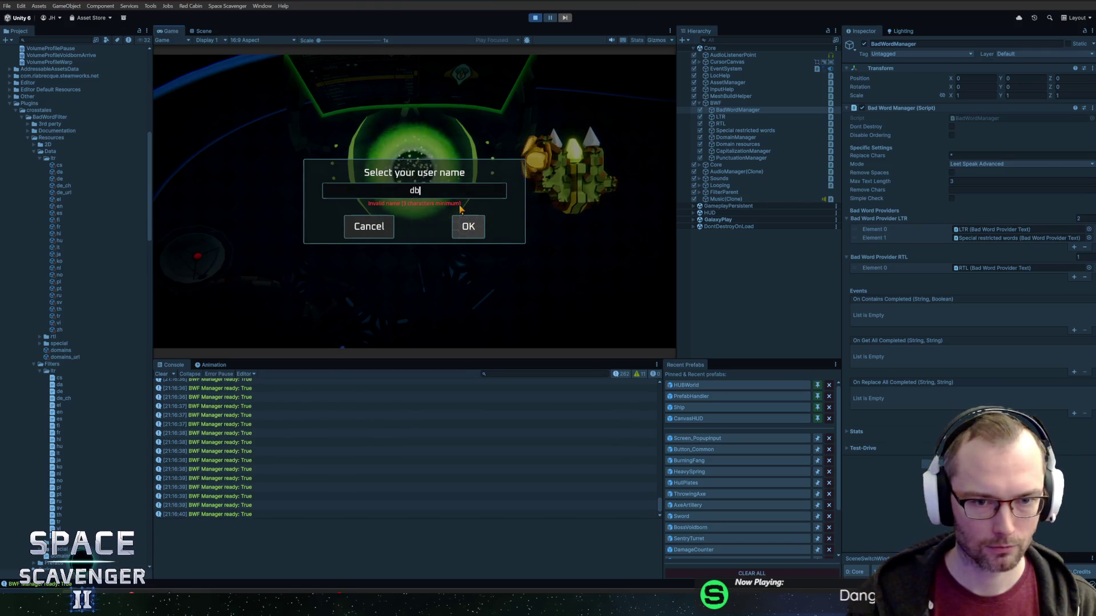
pyautogui.press('BackSpace')
pyautogui.press('BackSpace')
pyautogui.press('BackSpace')
pyautogui.write('bag')
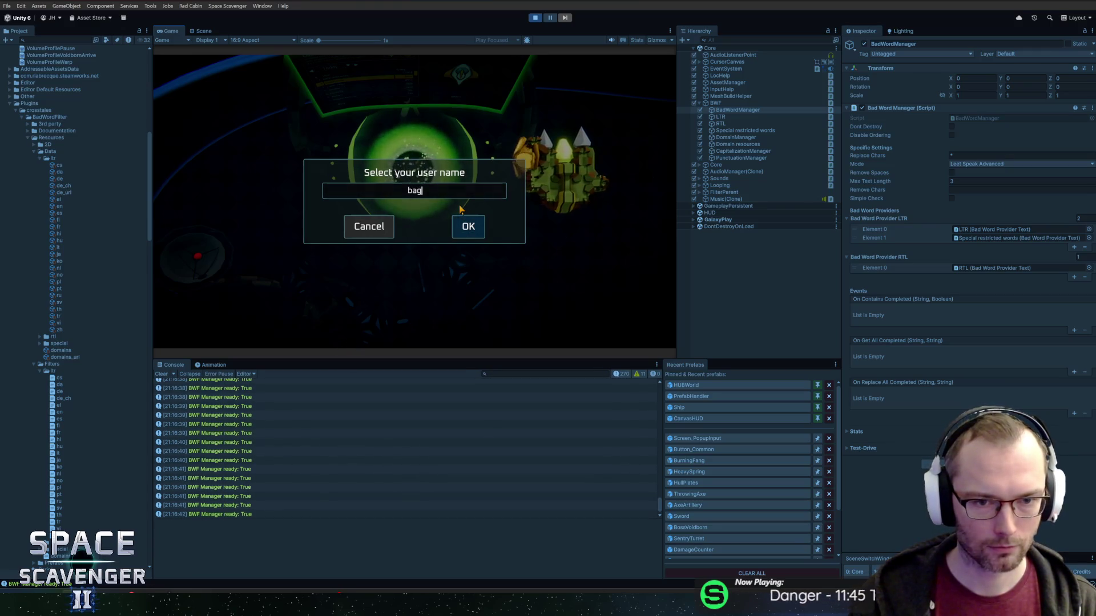
pyautogui.write('ofshit')
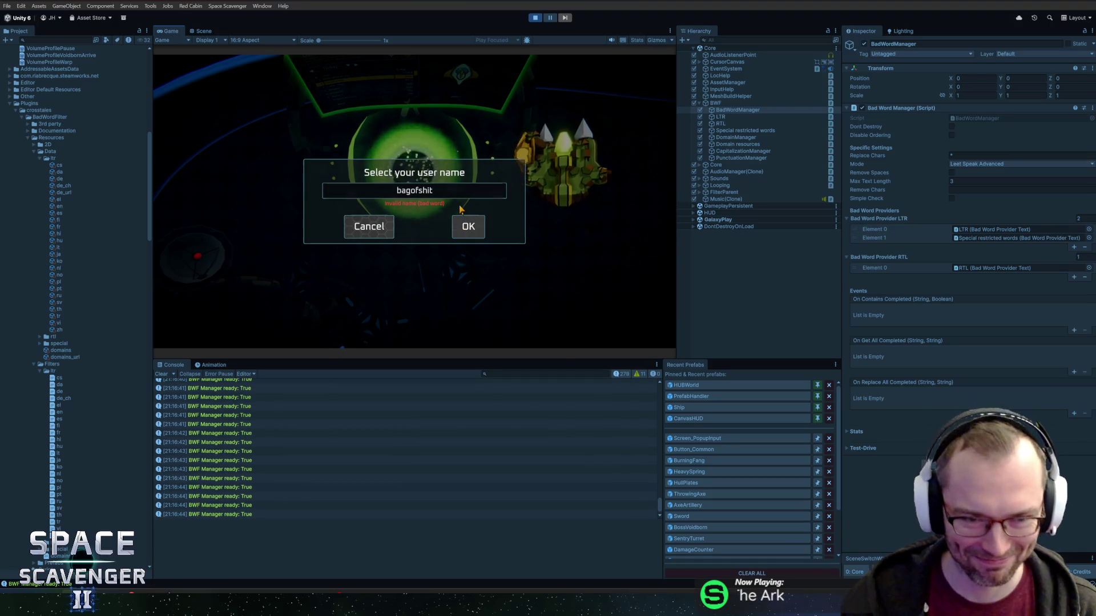
# Step: Test the names hitty and rumbleOfPugz in the pilot name field
pyautogui.press('BackSpace')
pyautogui.press('BackSpace')
pyautogui.press('BackSpace')
pyautogui.press('BackSpace')
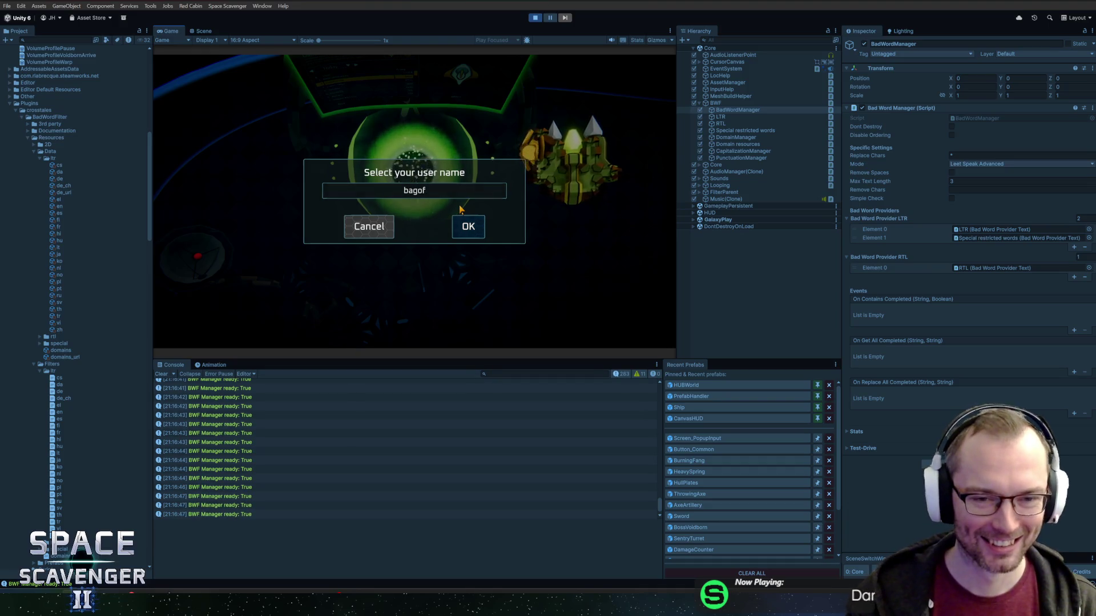
pyautogui.press('BackSpace')
pyautogui.press('BackSpace')
pyautogui.press('BackSpace')
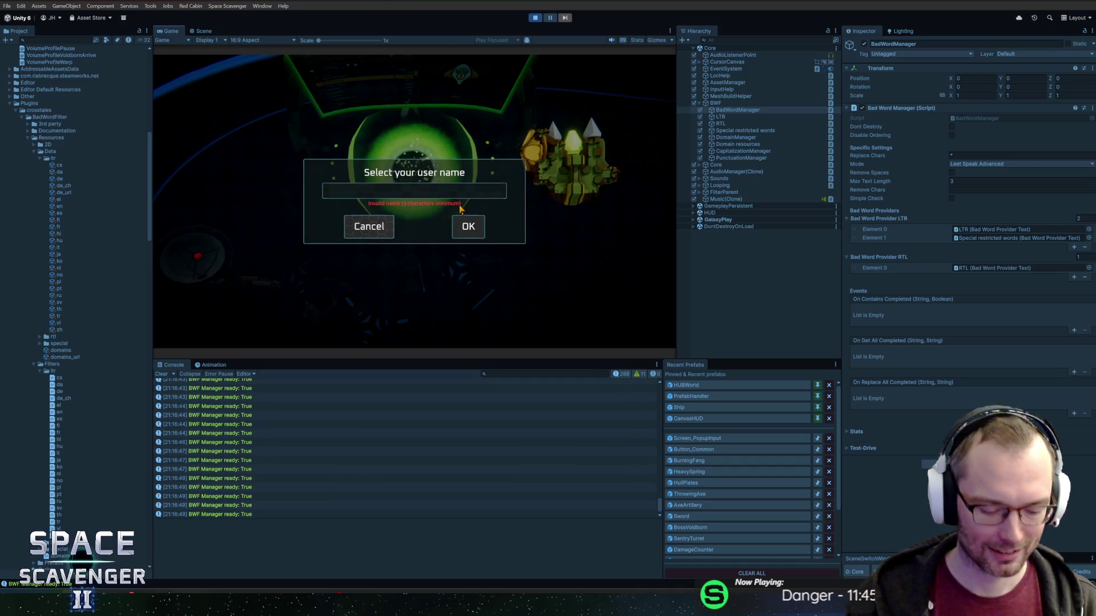
pyautogui.write('shitty')
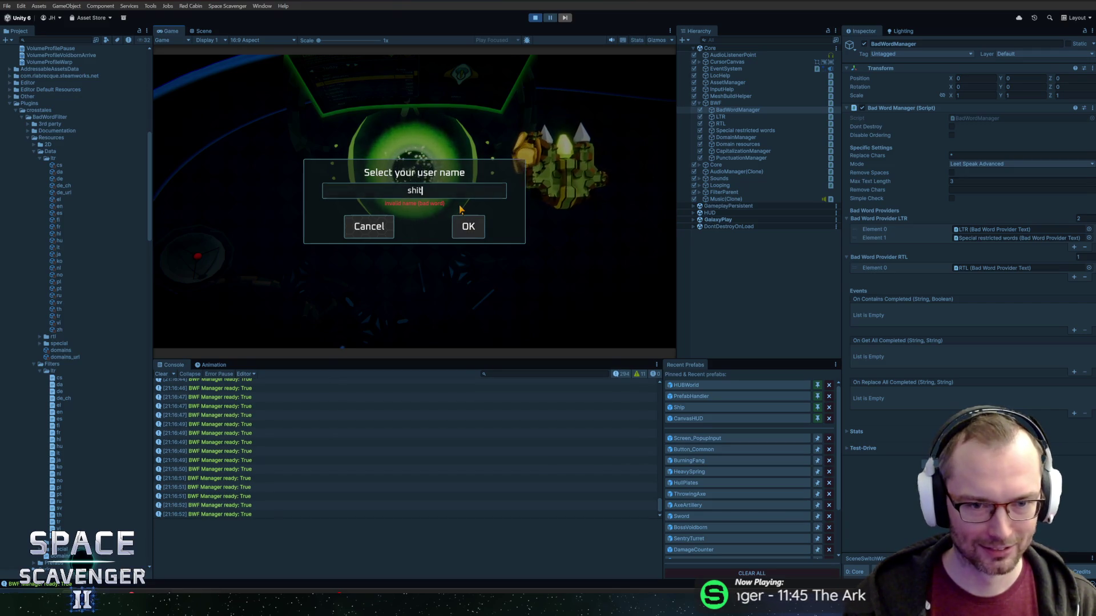
pyautogui.press('BackSpace')
pyautogui.press('BackSpace')
pyautogui.press('BackSpace')
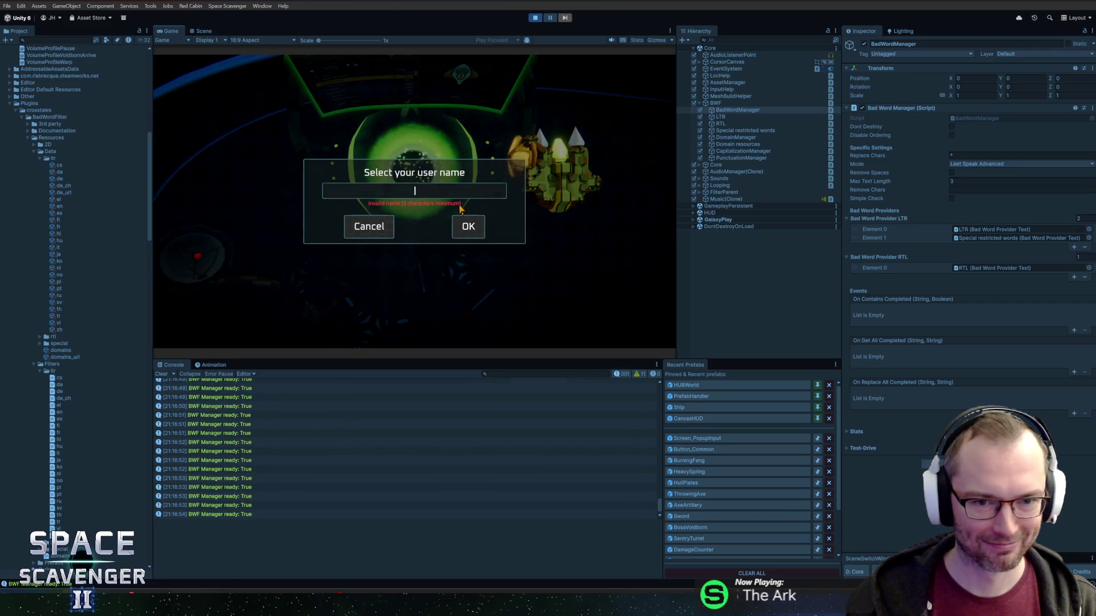
pyautogui.write('rumble')
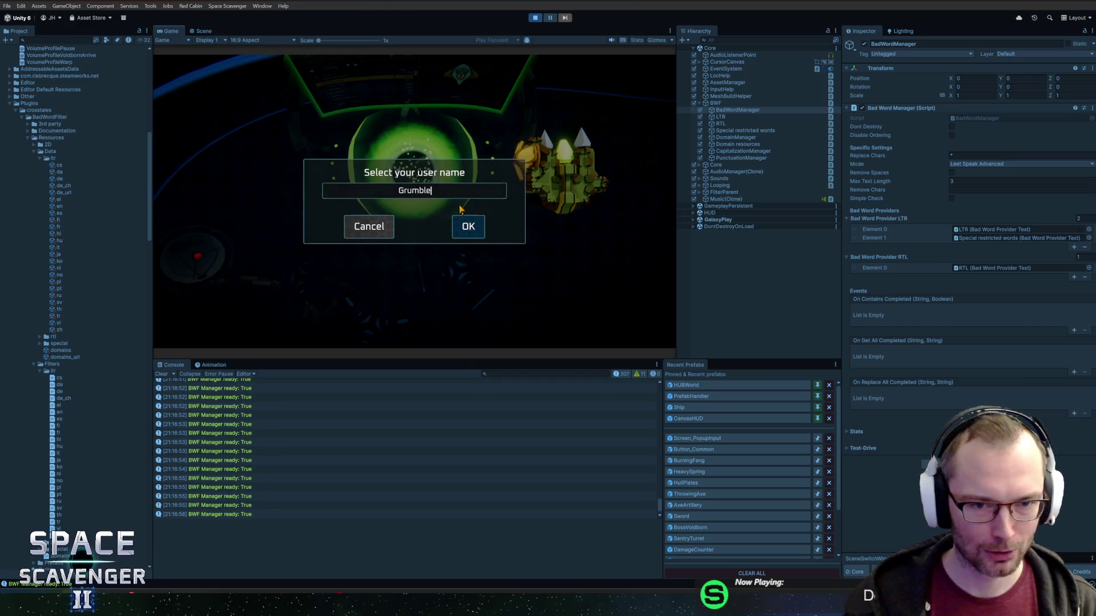
pyautogui.write('OfPugz')
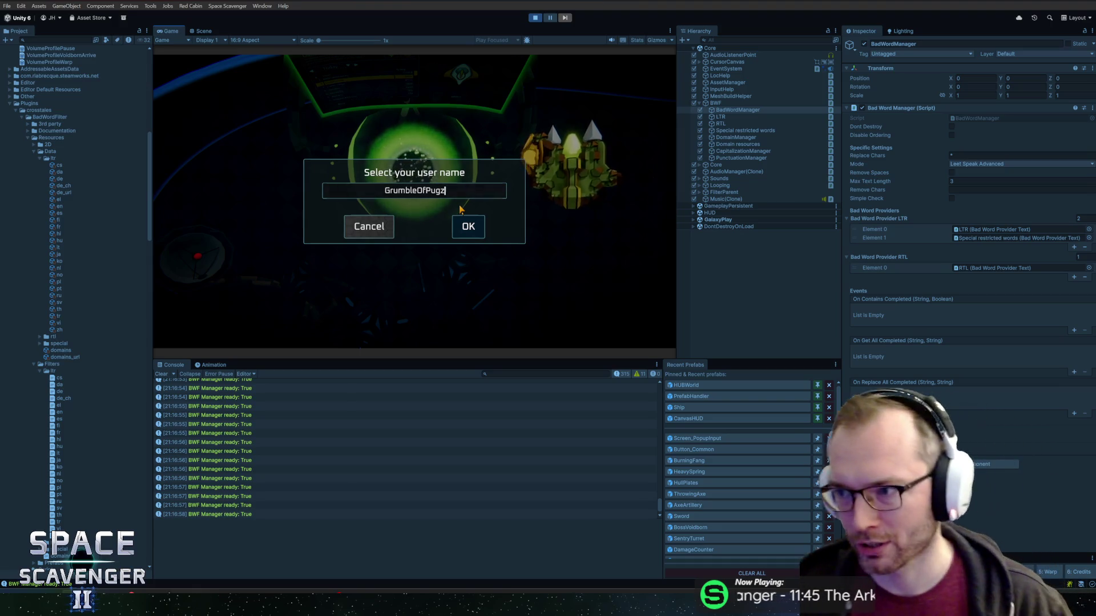
pyautogui.press('BackSpace')
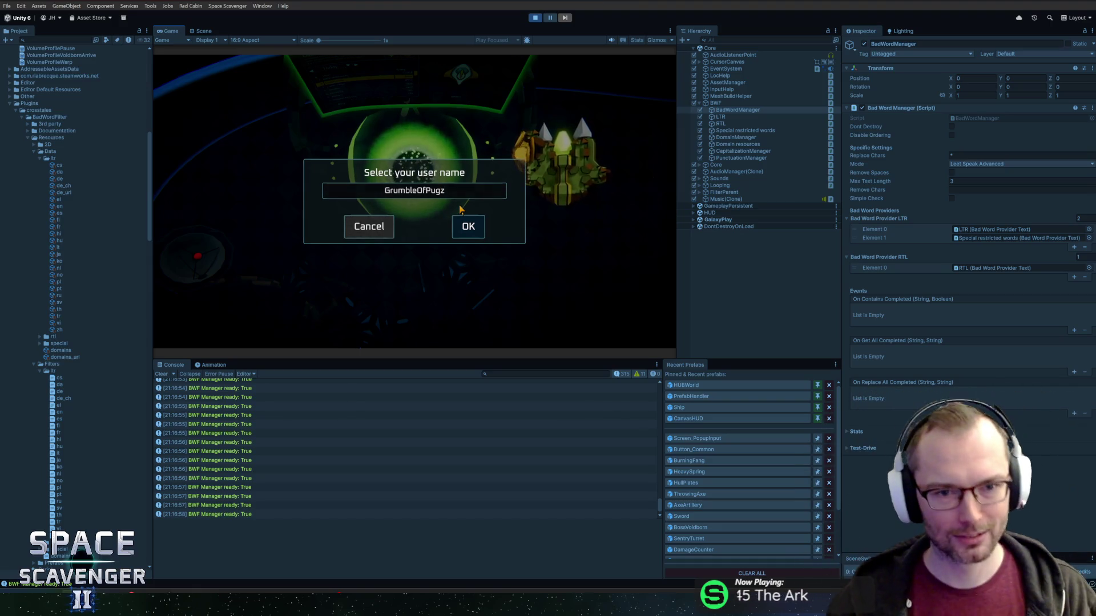
# Step: Replace the test name with Custom Name and confirm it
pyautogui.press('BackSpace')
pyautogui.press('BackSpace')
pyautogui.press('BackSpace')
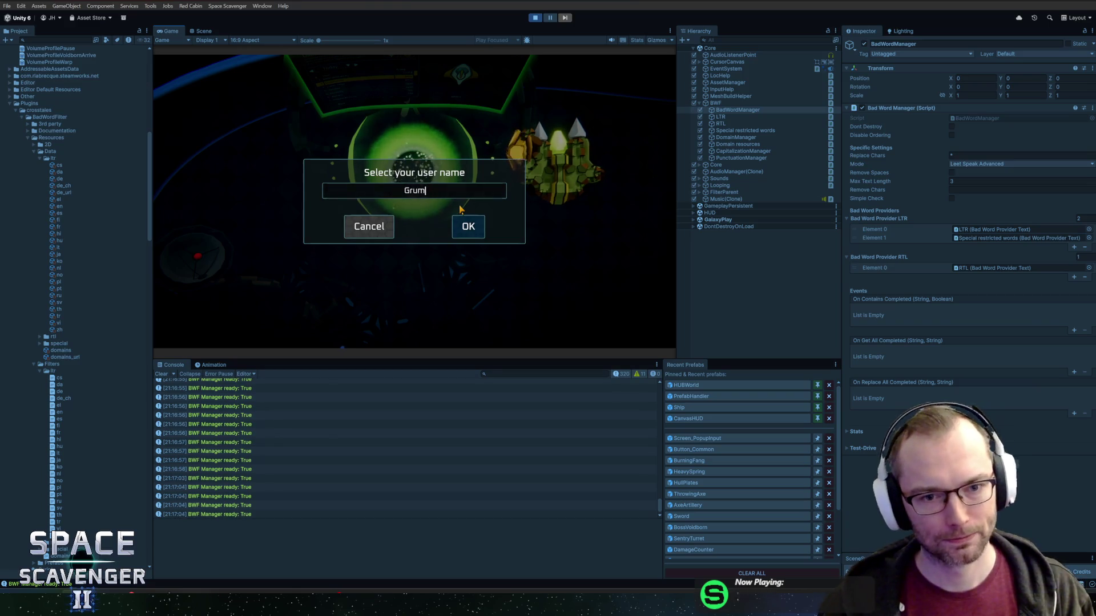
pyautogui.write('Cistom')
pyautogui.press('BackSpace')
pyautogui.press('BackSpace')
pyautogui.press('BackSpace')
pyautogui.write('ustom Name')
pyautogui.click(468, 227)
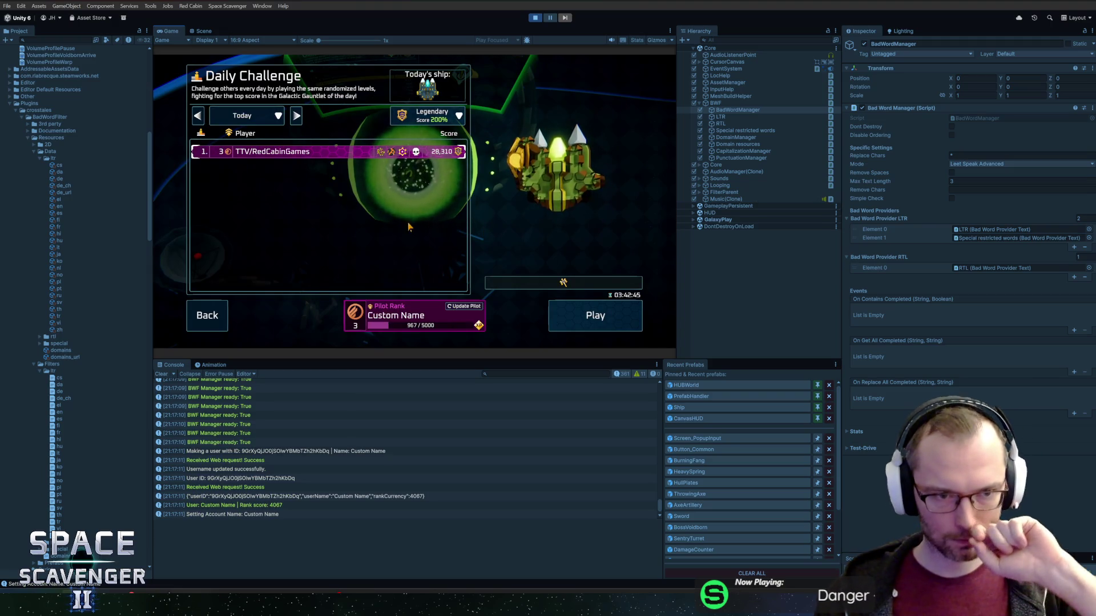
# Step: Switch the daily challenge leaderboard between Today and Yesterday, ending on Today
pyautogui.click(296, 117)
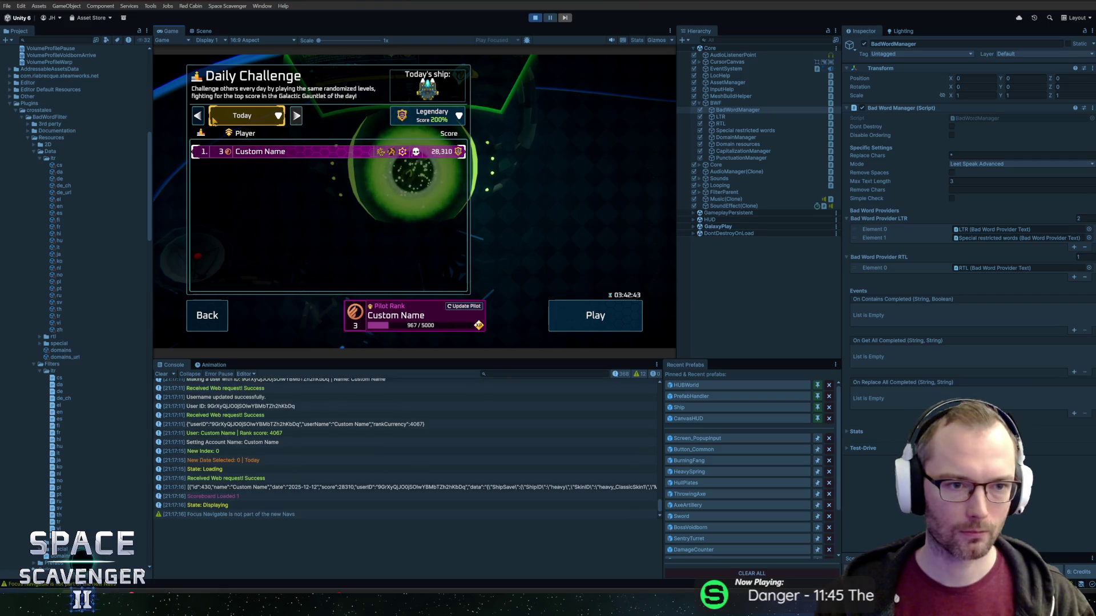
pyautogui.click(295, 117)
pyautogui.click(296, 117)
pyautogui.click(198, 117)
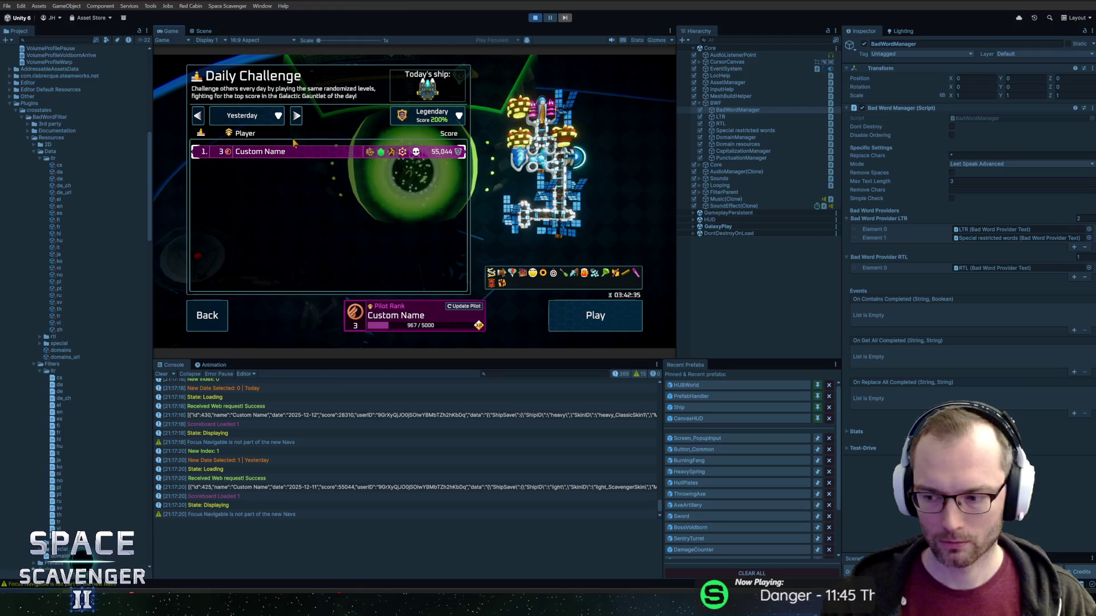
pyautogui.click(296, 116)
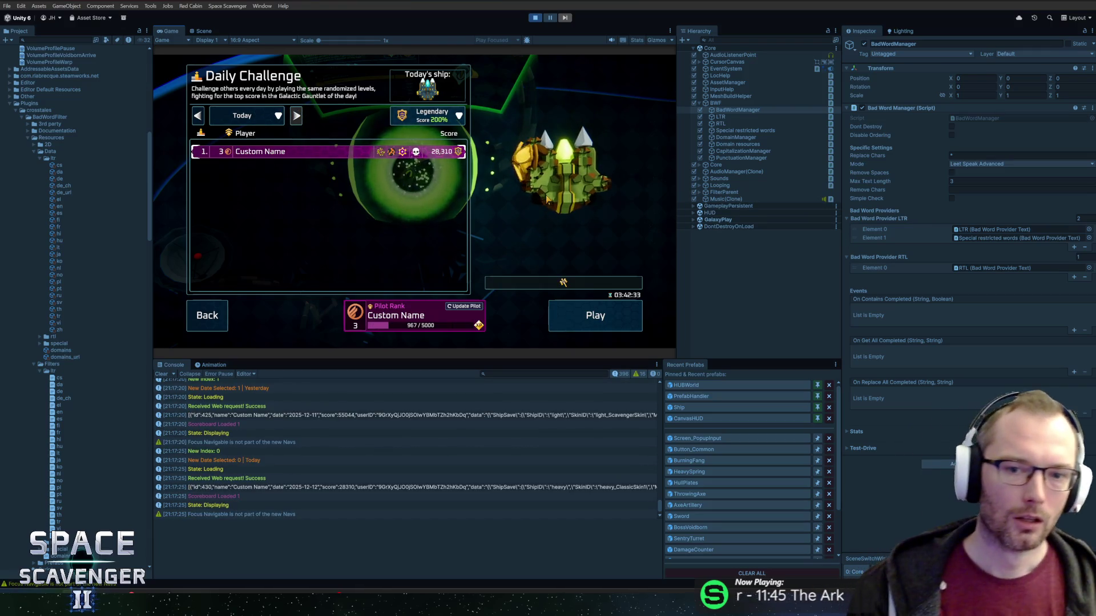
# Step: Re-confirm the pilot name Custom Name and stop play mode
pyautogui.click(463, 307)
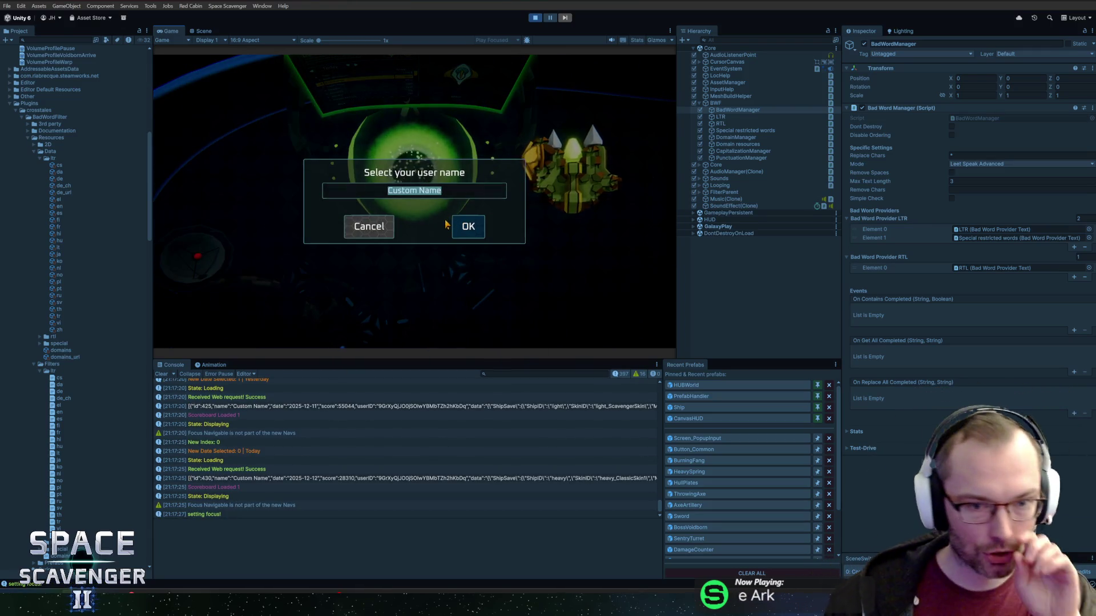
pyautogui.click(469, 226)
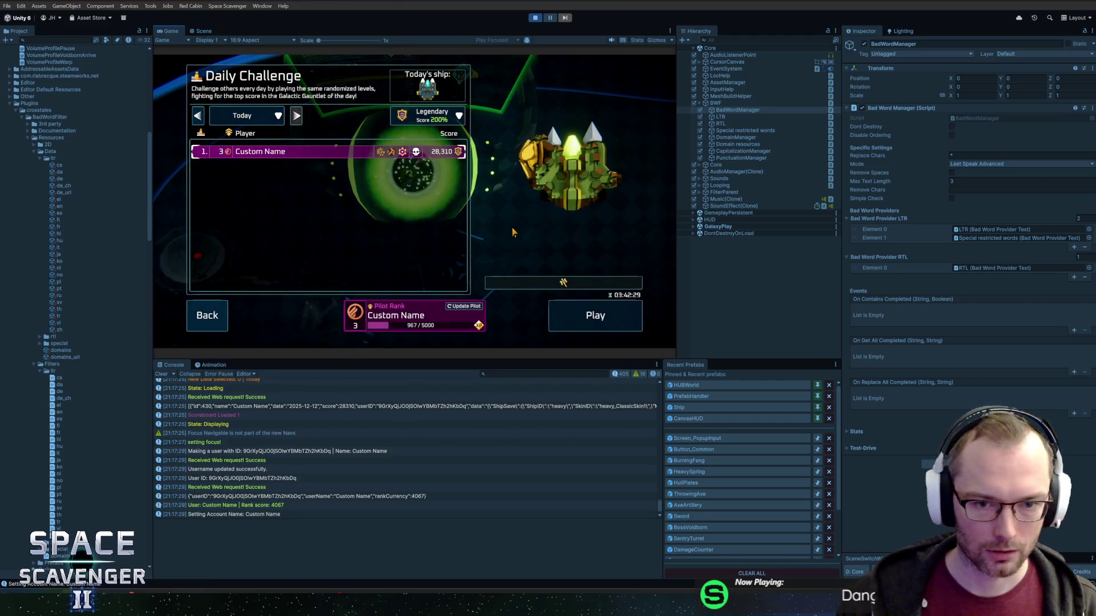
pyautogui.hotkey('ctrl', 'p')
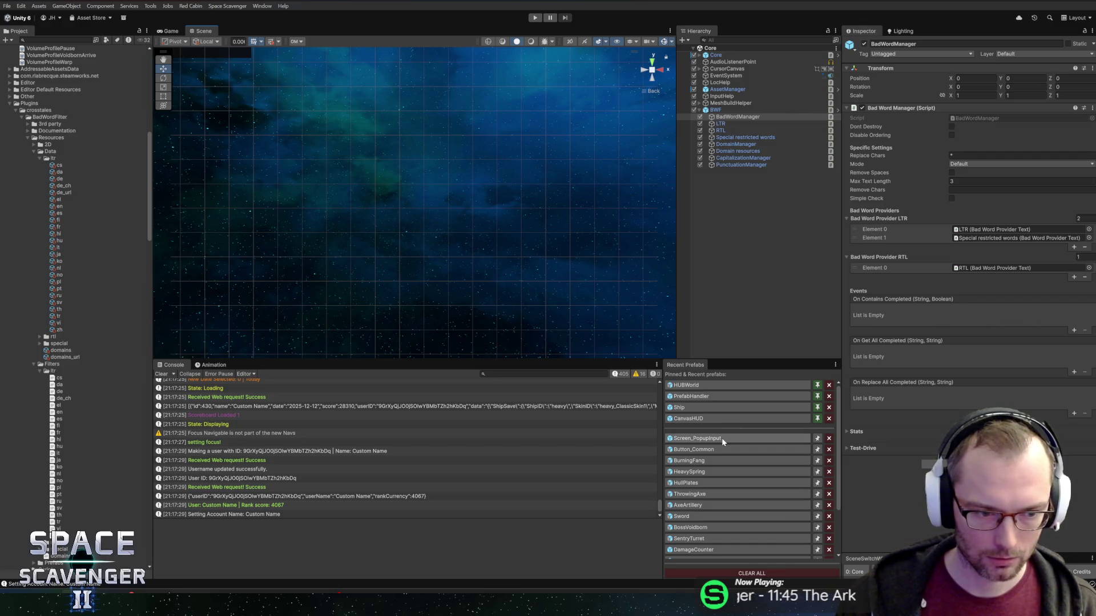
# Step: Collapse the ltr and Filters folders and open the Screen_PopupInput prefab
pyautogui.click(37, 370)
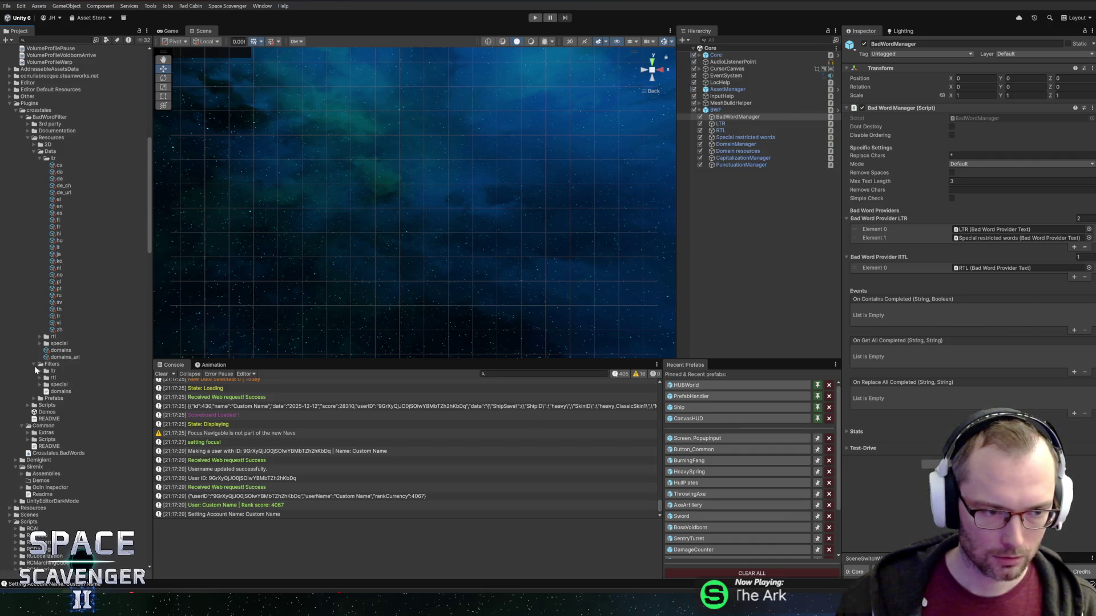
pyautogui.click(35, 365)
pyautogui.doubleClick(693, 438)
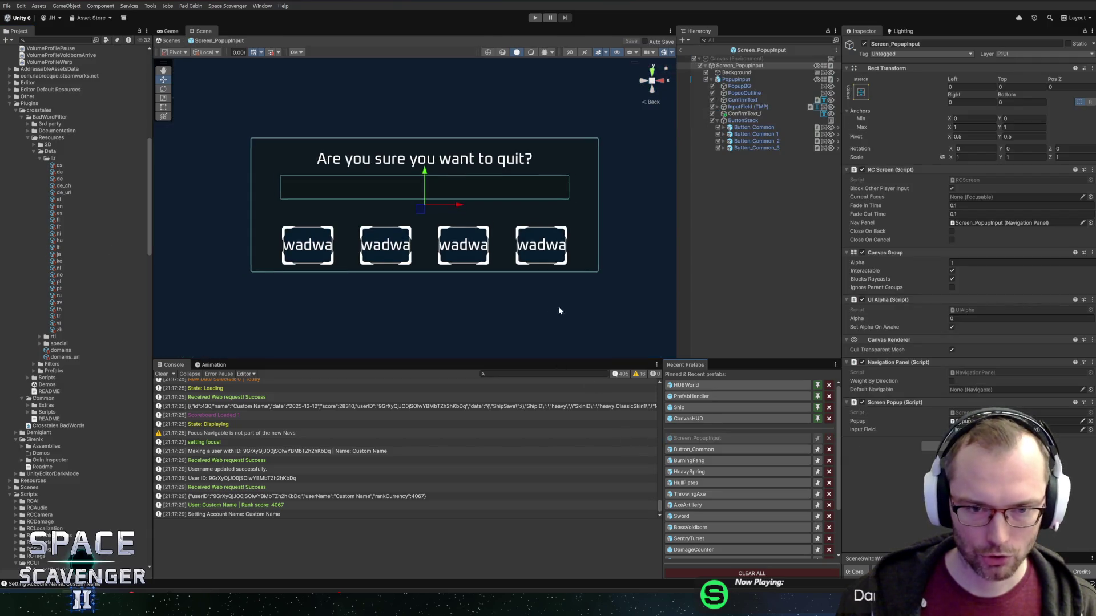
pyautogui.scroll(-5, 568, 247)
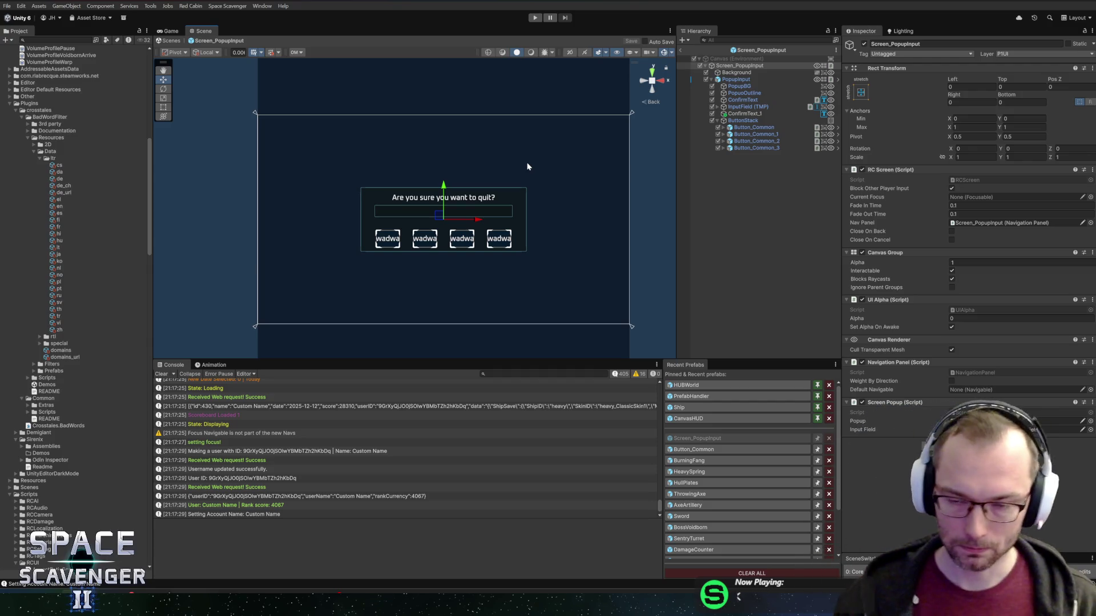
# Step: Inspect the PopupInput, ButtonStack and Background objects, framing the Background in view
pyautogui.click(736, 80)
pyautogui.click(754, 120)
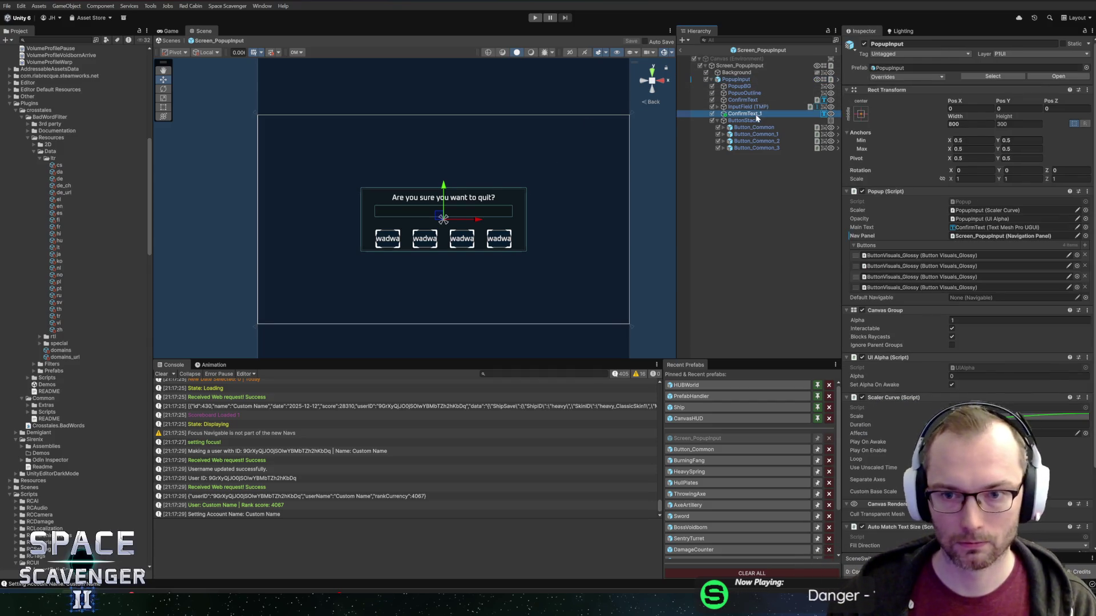
pyautogui.press('Left')
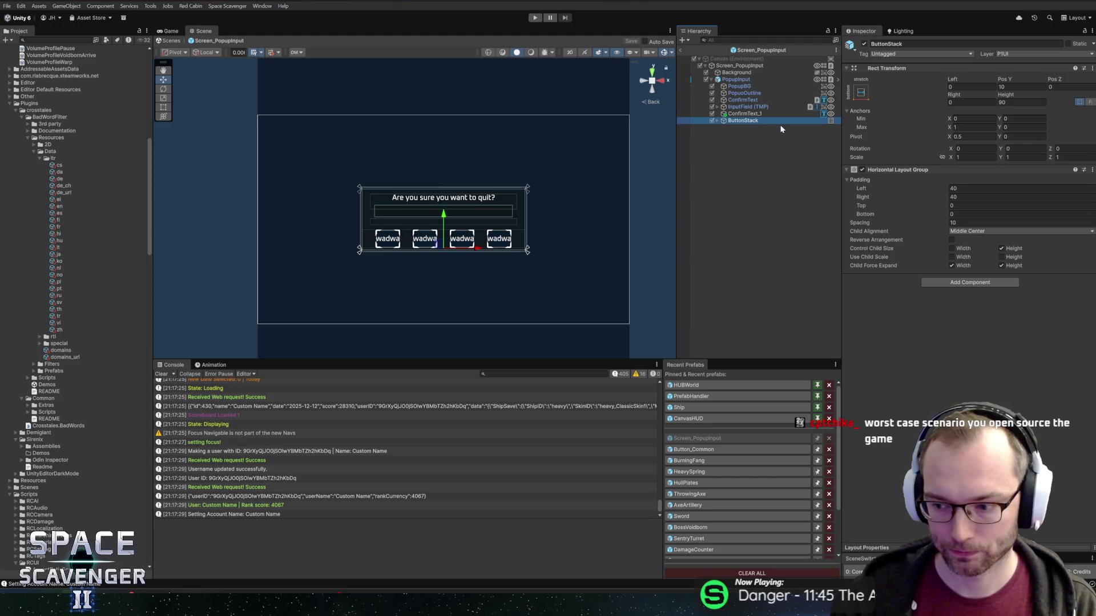
pyautogui.click(740, 80)
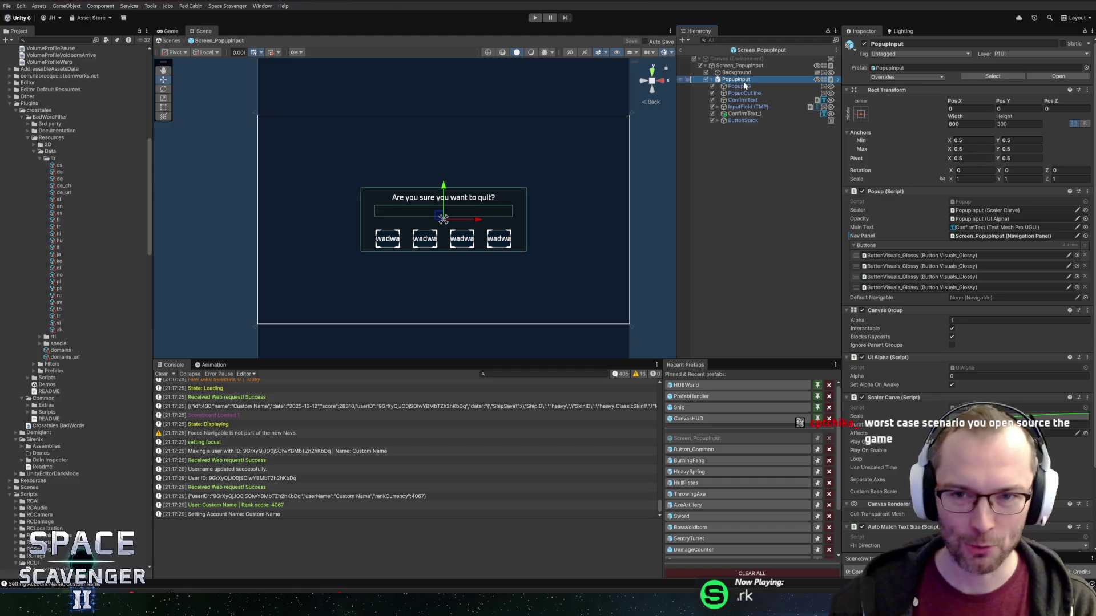
pyautogui.click(742, 73)
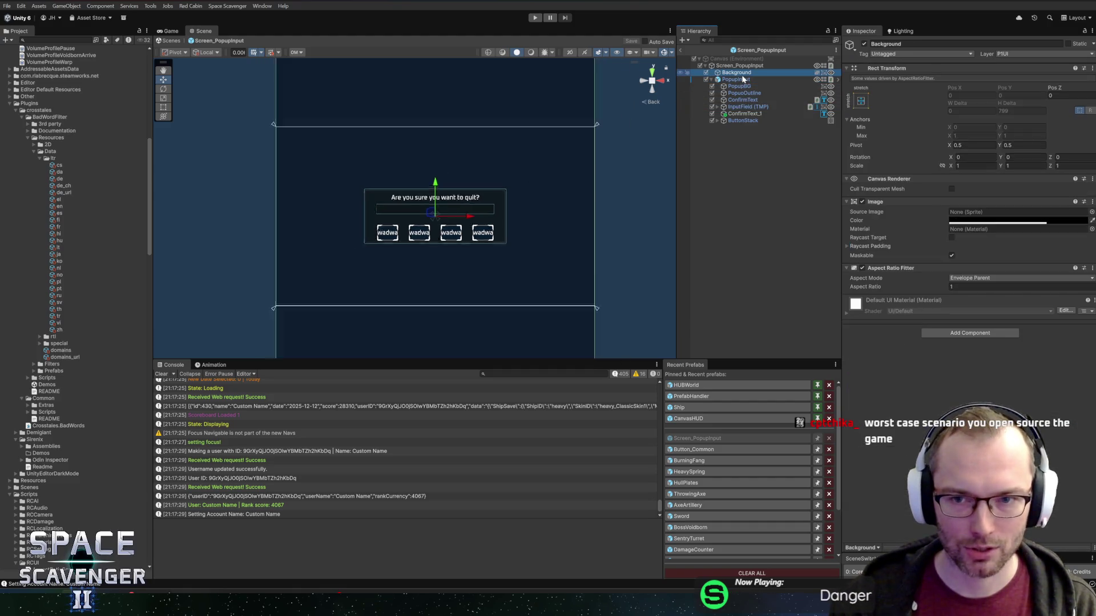
pyautogui.press('f')
pyautogui.scroll(5, 500, 163)
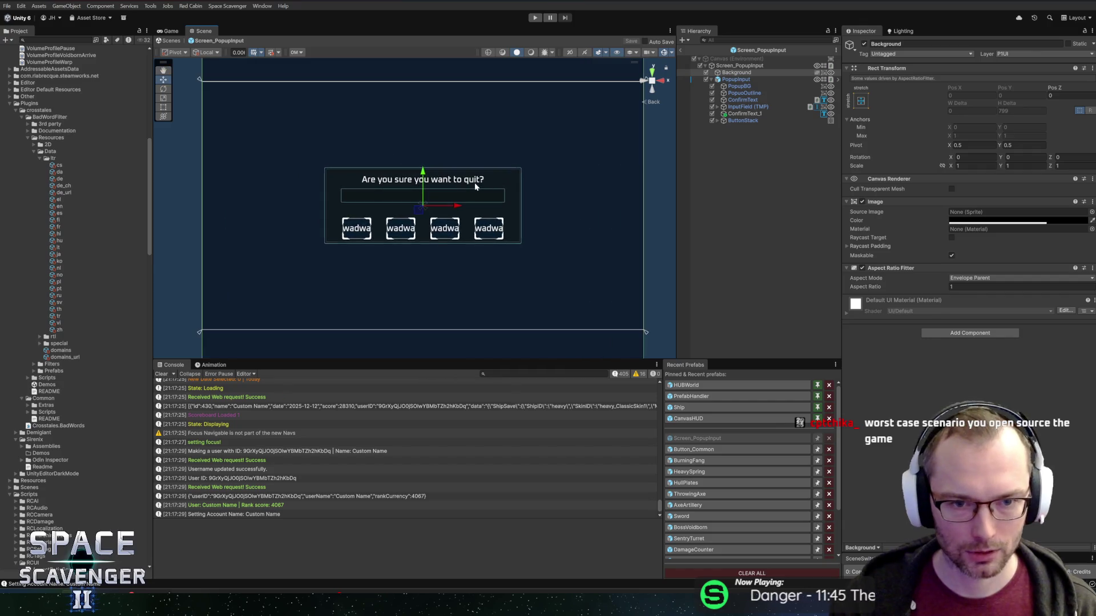
pyautogui.scroll(-3, 505, 182)
pyautogui.scroll(2, 444, 170)
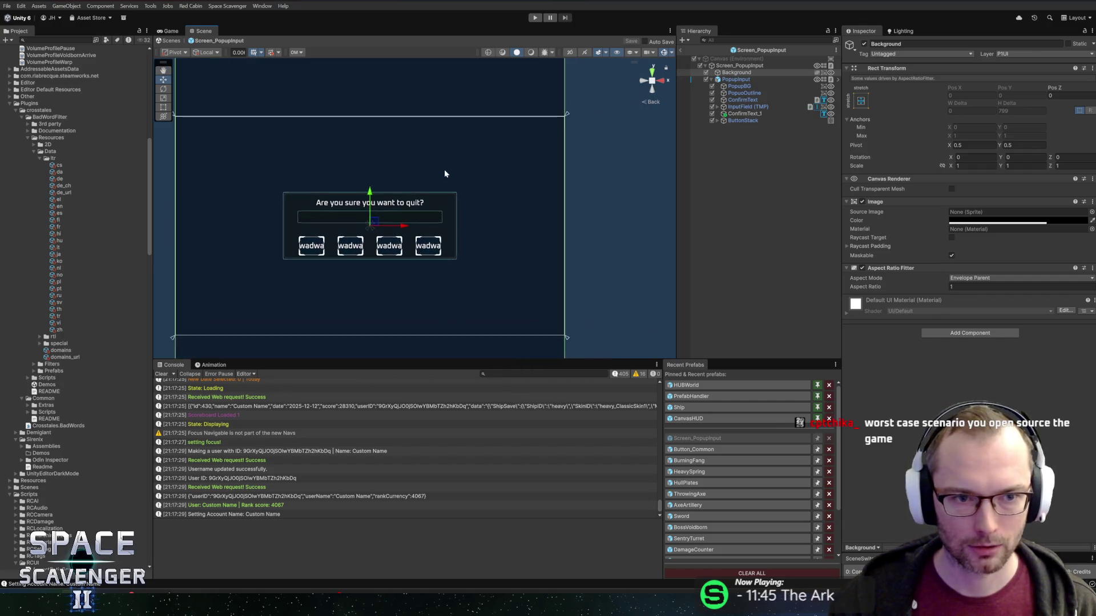
# Step: Inspect the root, InputField (TMP) and ConfirmText_1 objects, then return to the main scene
pyautogui.click(742, 65)
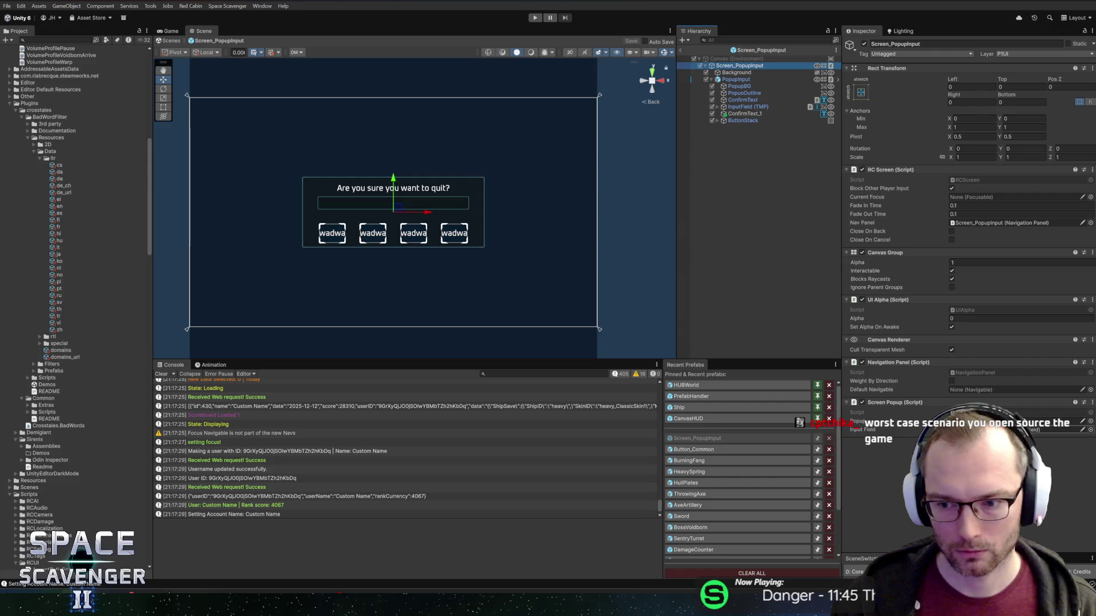
pyautogui.click(745, 107)
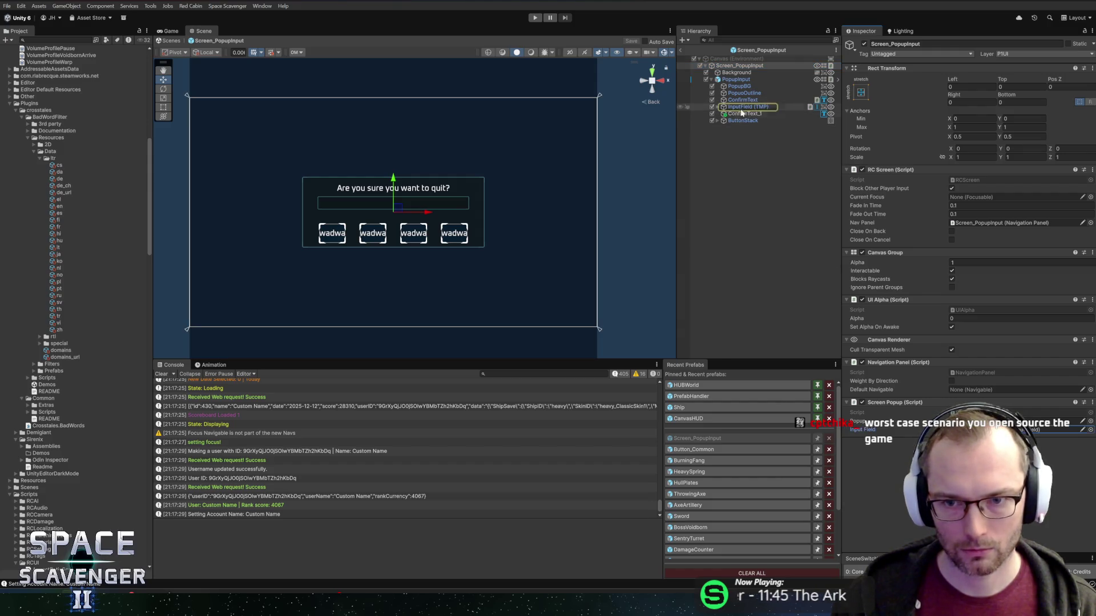
pyautogui.click(736, 115)
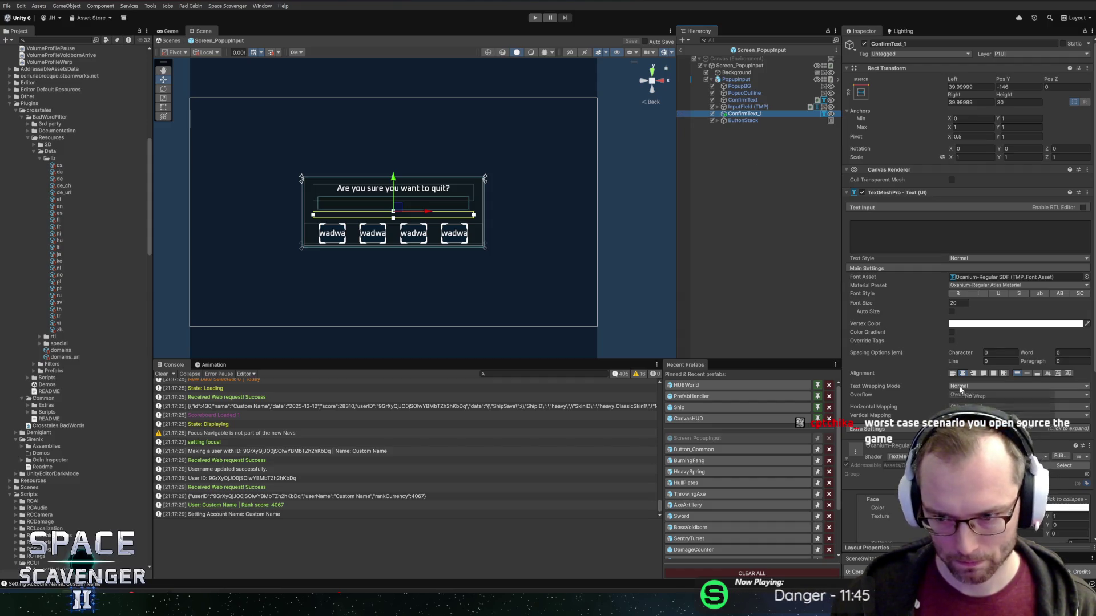
pyautogui.click(971, 406)
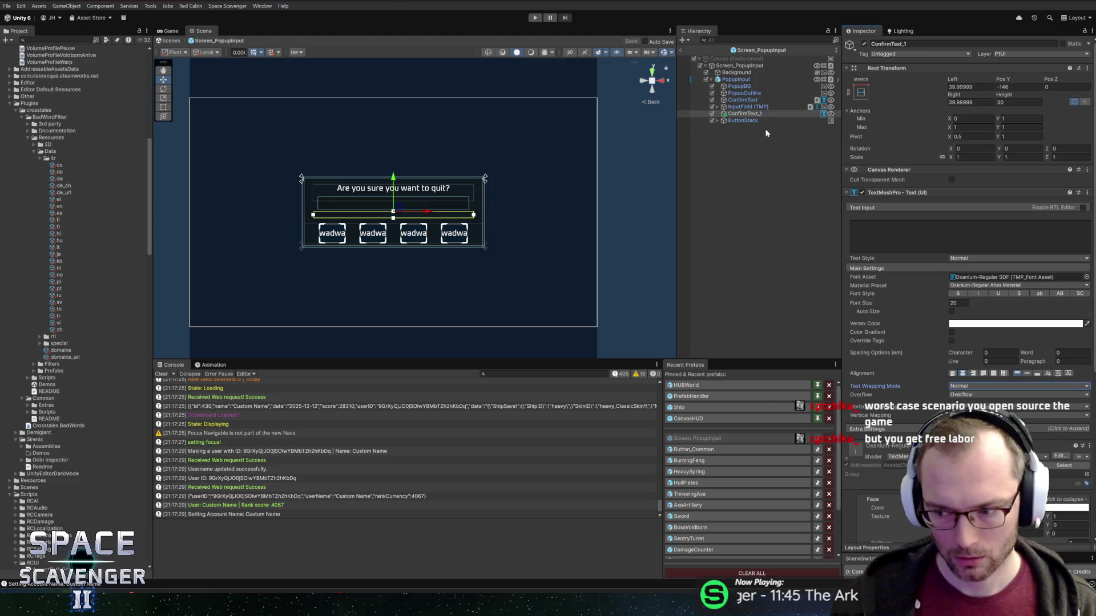
pyautogui.click(680, 51)
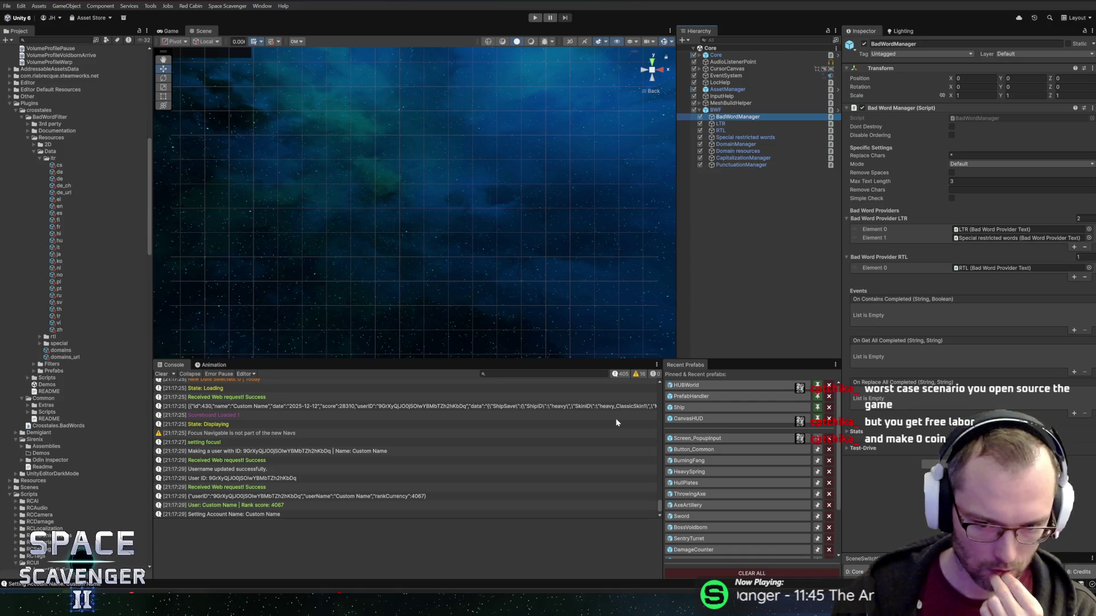
# Step: Reopen the Screen_PopupInput prefab, recenter the quit popup, and switch to GitHub Desktop
pyautogui.doubleClick(688, 438)
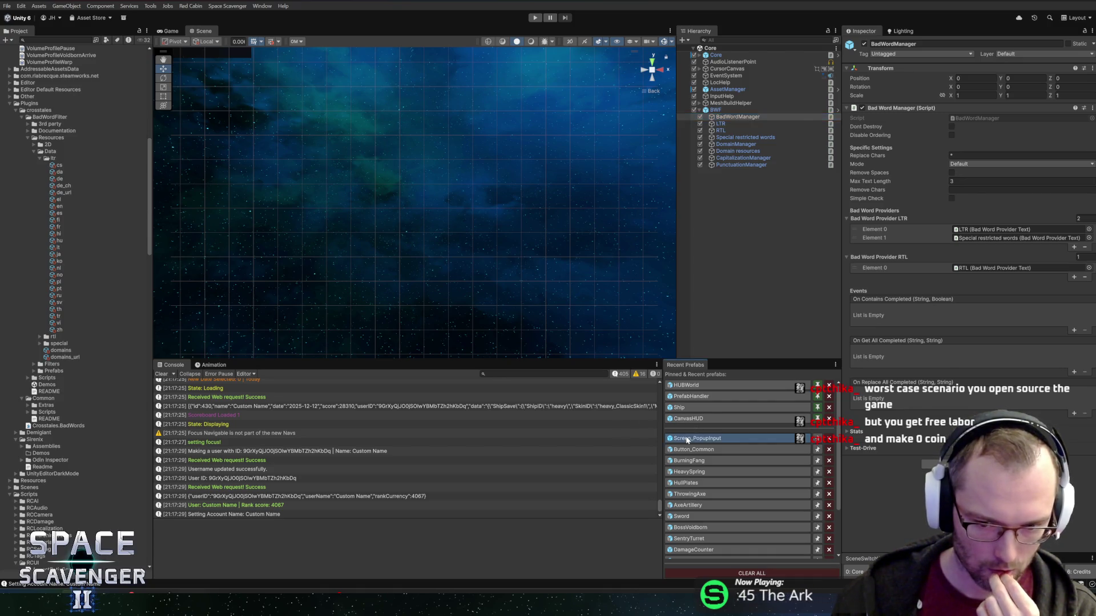
pyautogui.scroll(3, 428, 228)
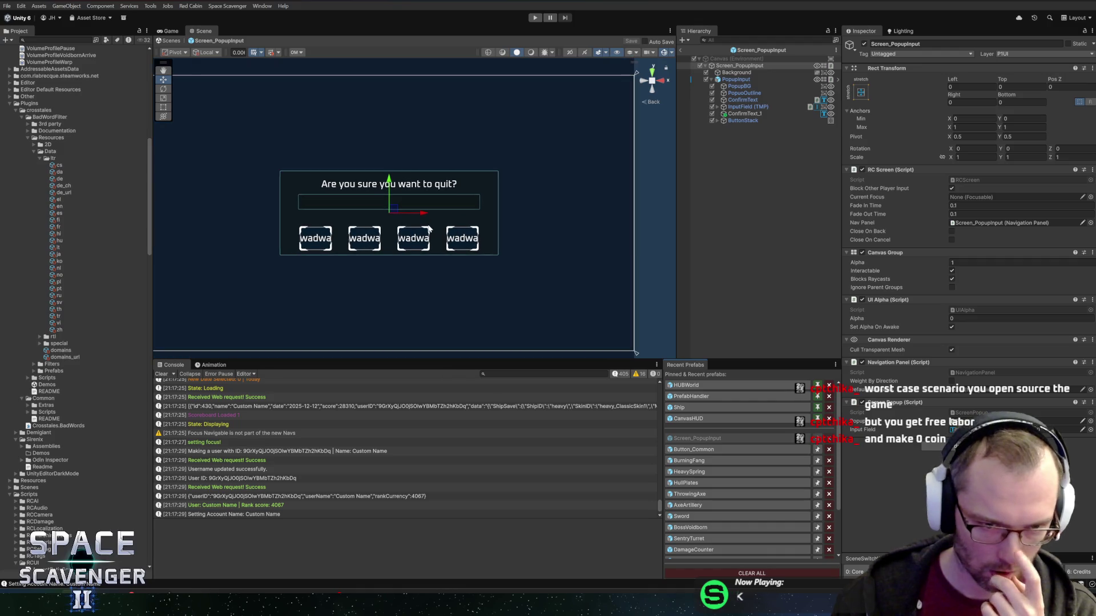
pyautogui.scroll(-2, 484, 230)
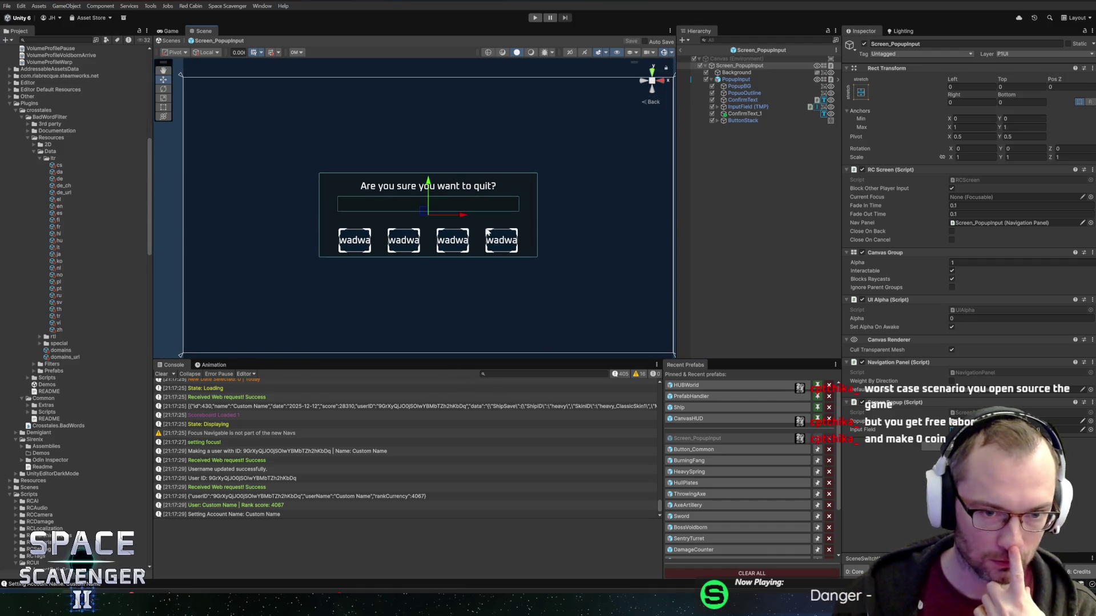
pyautogui.moveTo(494, 239); pyautogui.dragTo(492, 228)
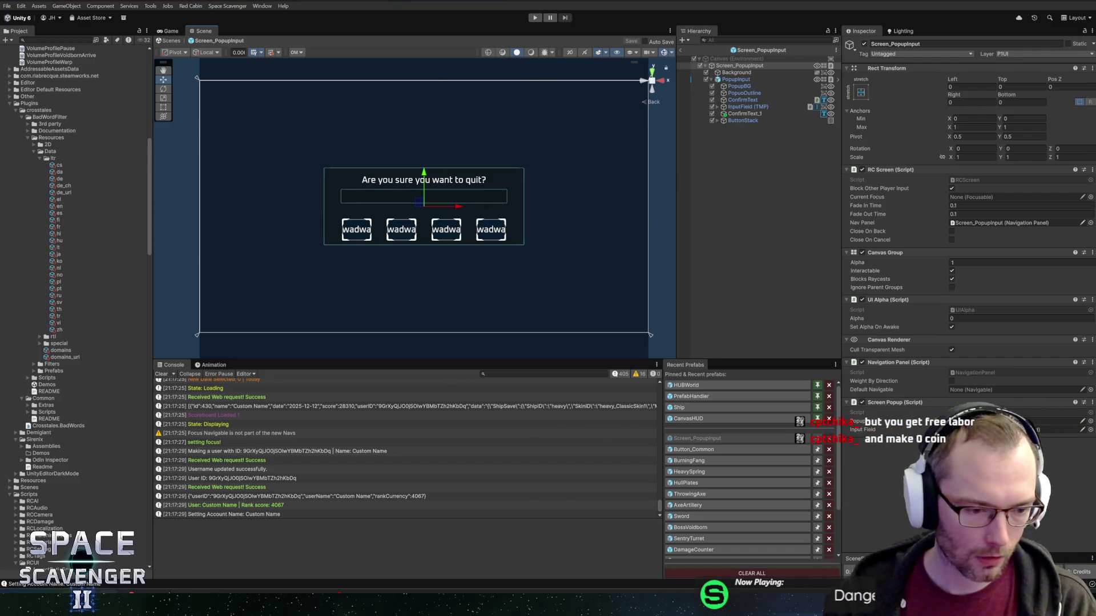
pyautogui.hotkey('alt', 'Tab')
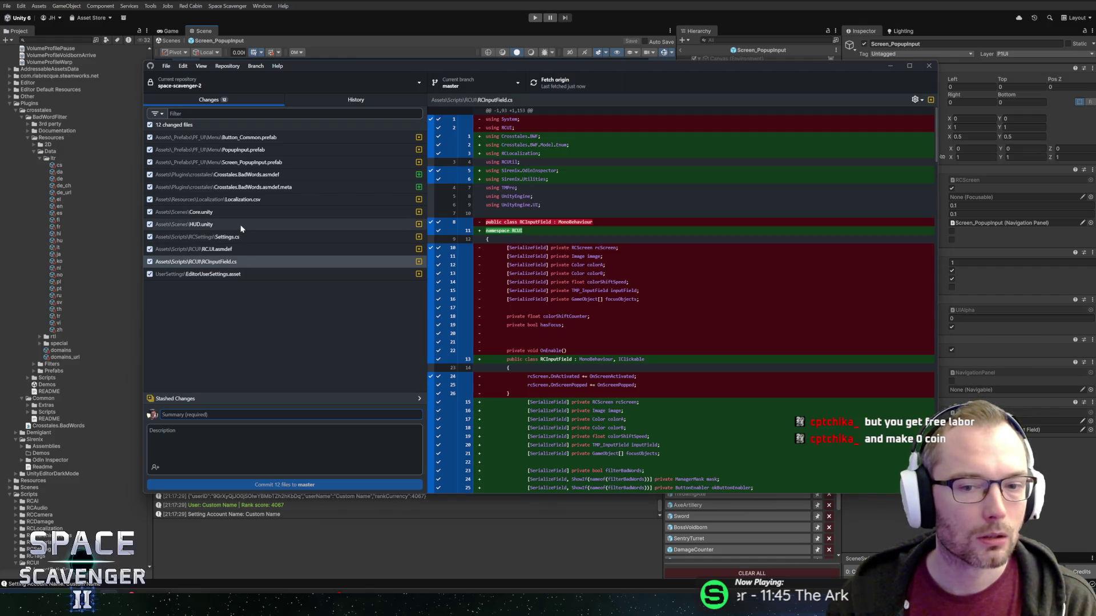
# Step: Check the commit history, then enter the summary 'Implemented bad word filter' for the 12 changes
pyautogui.hotkey('ctrl', '2')
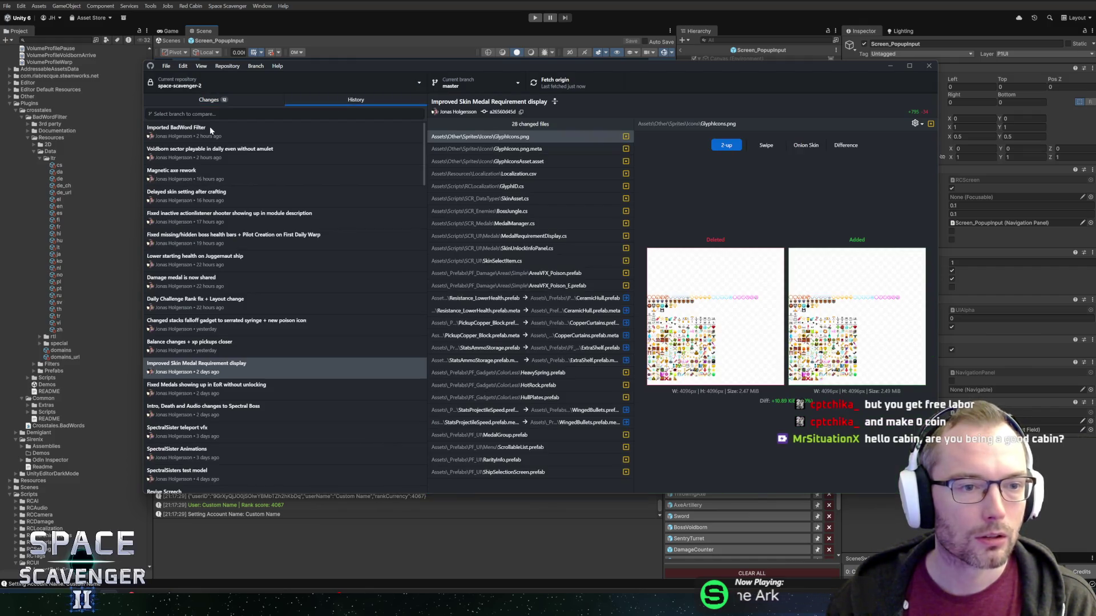
pyautogui.click(227, 103)
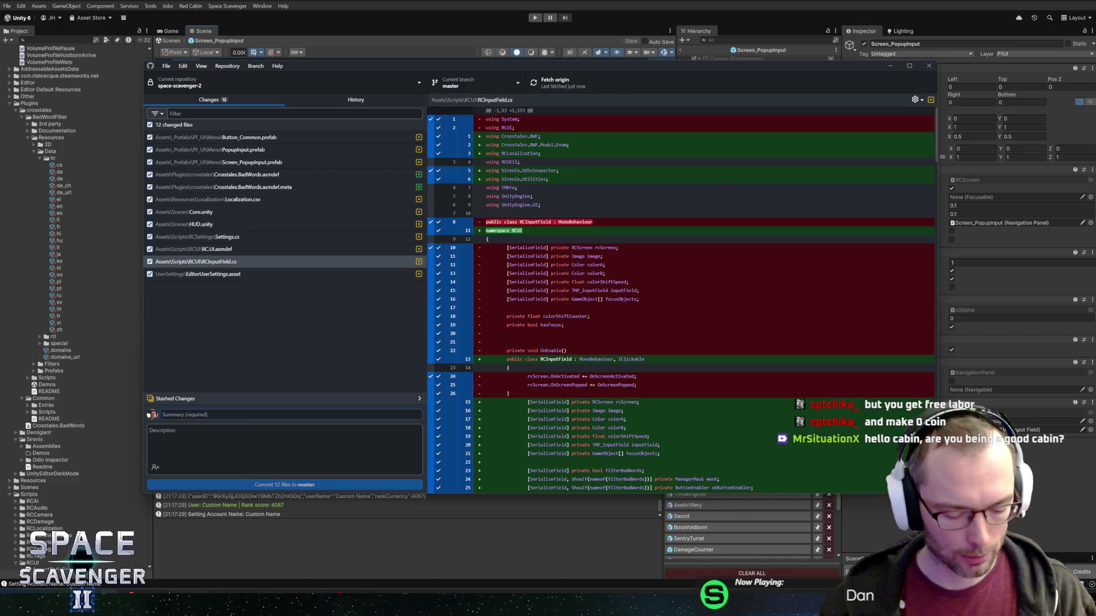
pyautogui.write('Implemented bad word filter')
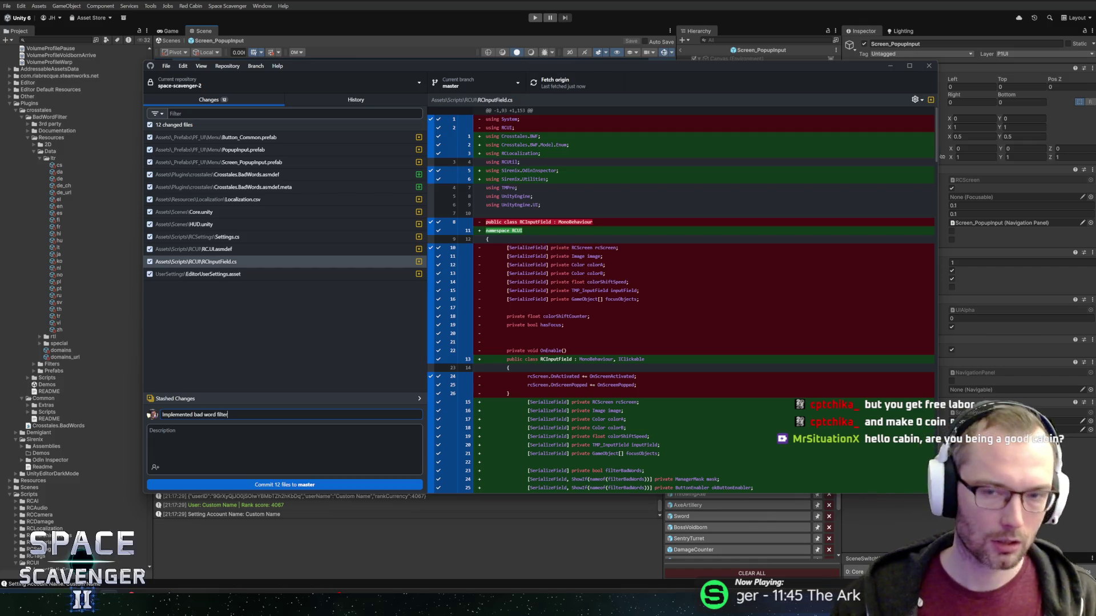
pyautogui.click(650, 23)
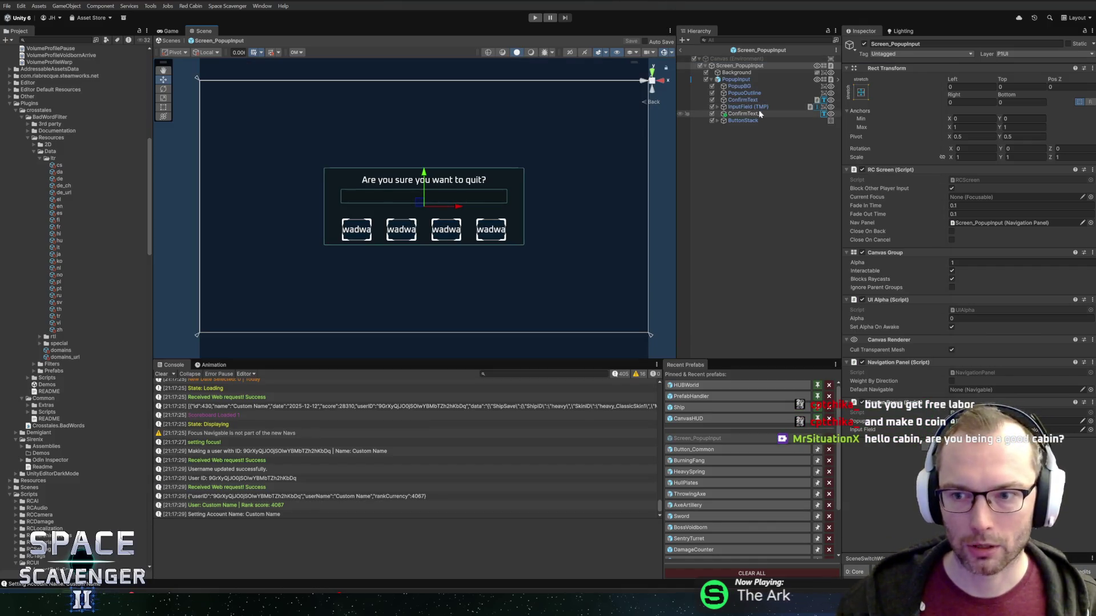
# Step: Leave the popup prefab and set BadWordManager's Mode to Leet Speak Advanced
pyautogui.press('Return')
pyautogui.click(681, 50)
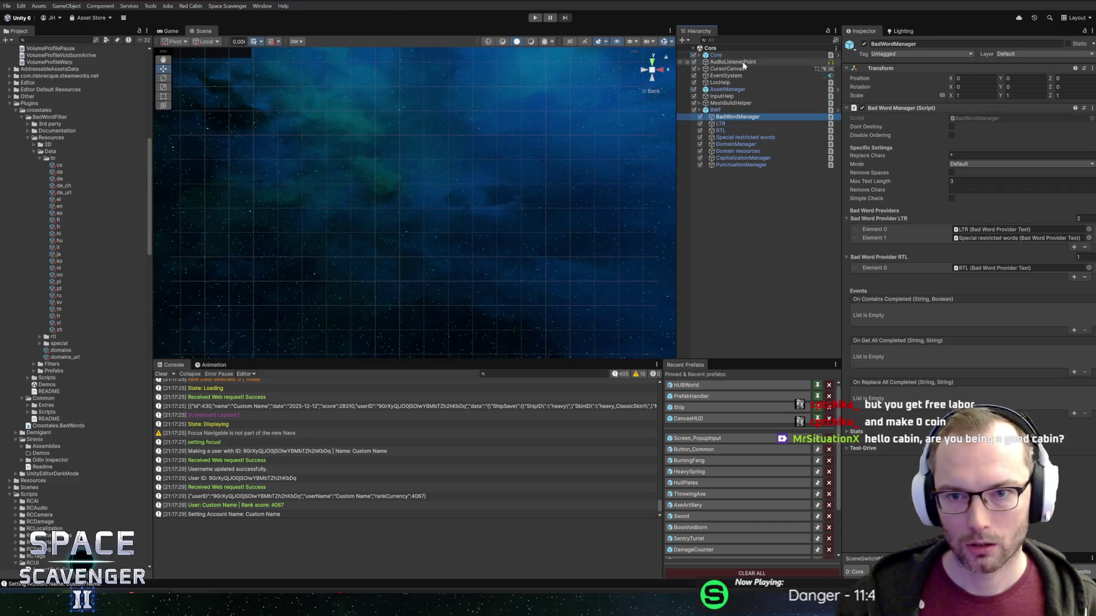
pyautogui.click(698, 116)
pyautogui.click(978, 163)
pyautogui.click(968, 203)
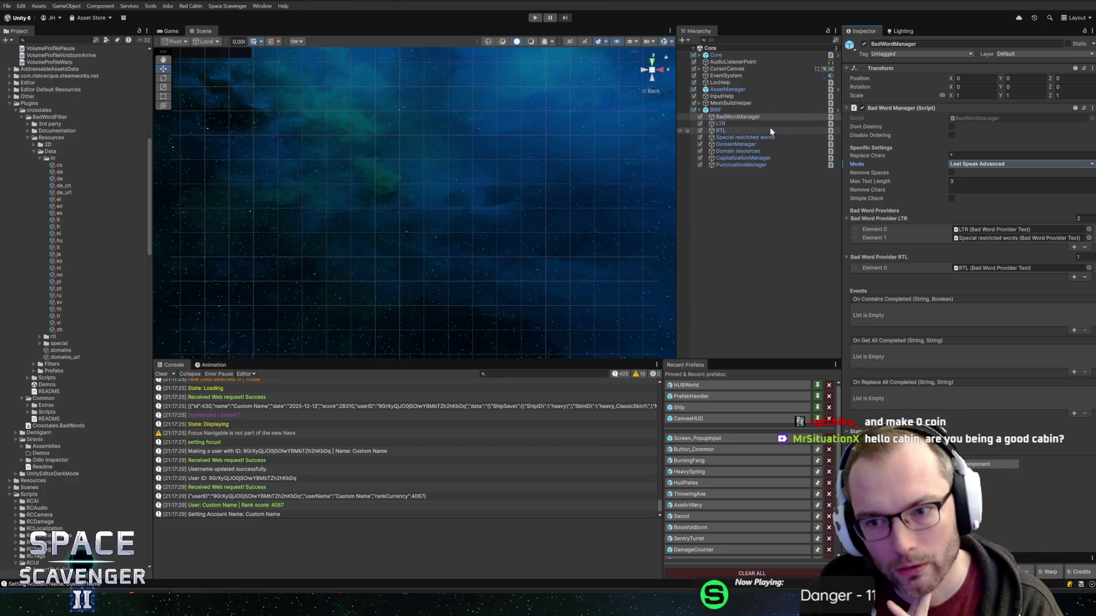
# Step: Inspect the LTR, RTL and Special word providers, then the DomainManager's provider list and statistics
pyautogui.moveTo(870, 200)
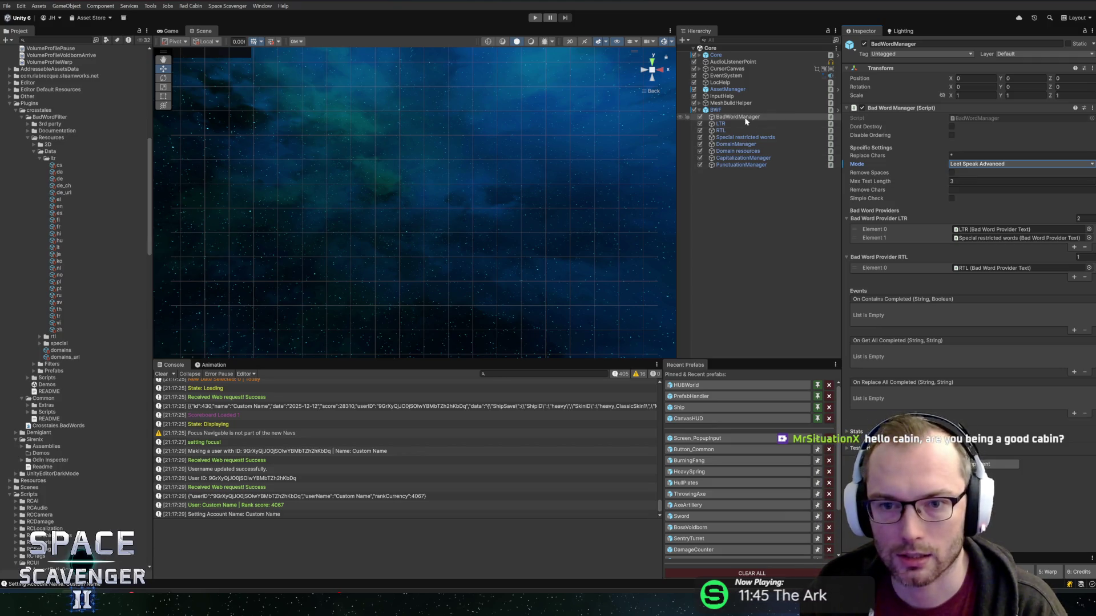
pyautogui.click(730, 124)
pyautogui.click(733, 131)
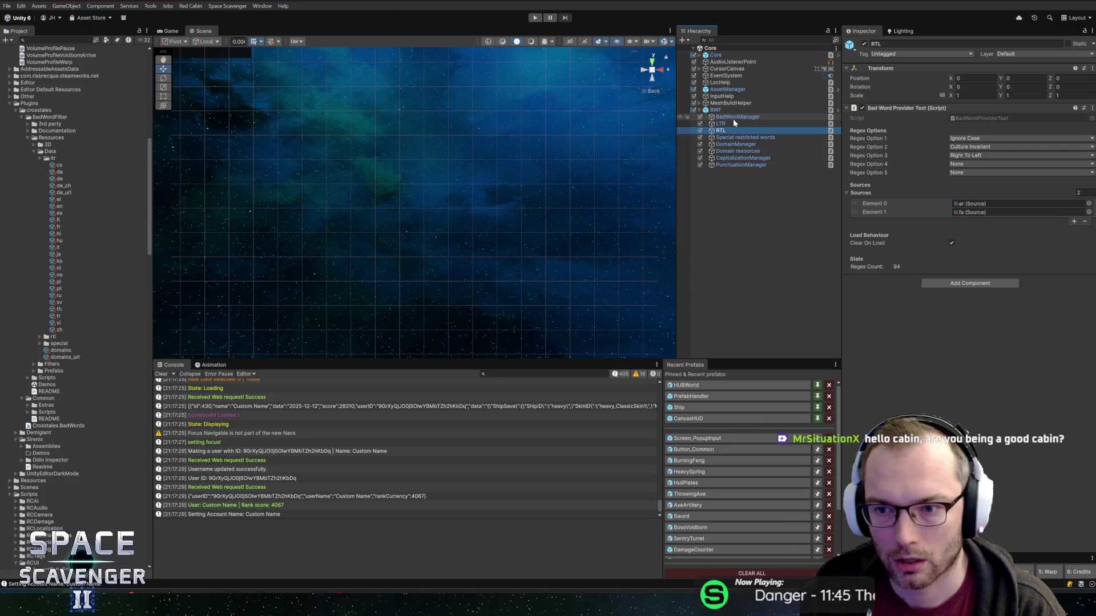
pyautogui.click(733, 137)
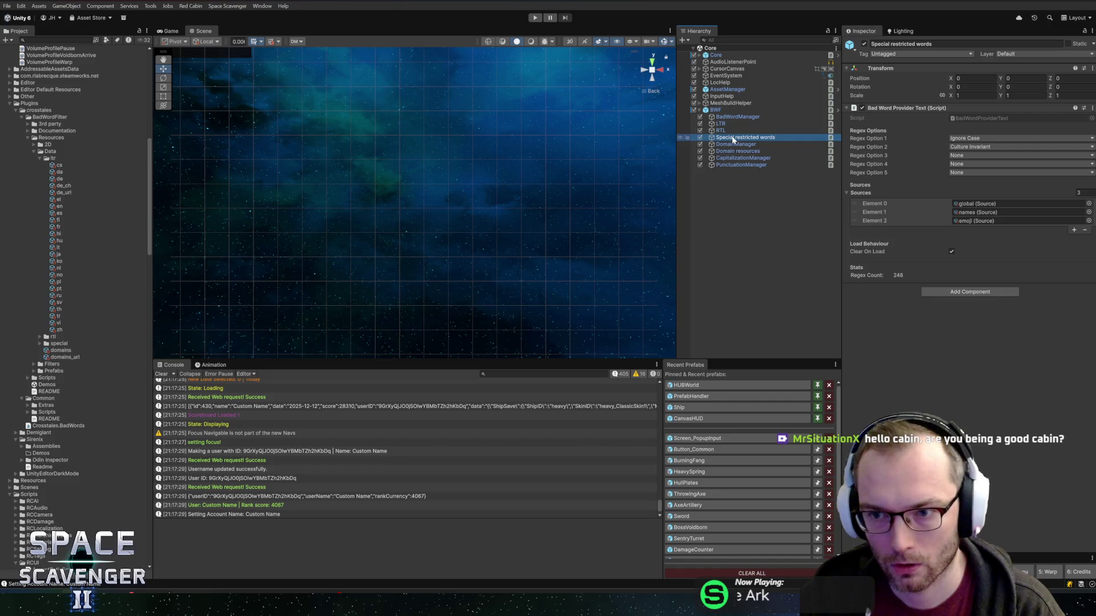
pyautogui.click(736, 144)
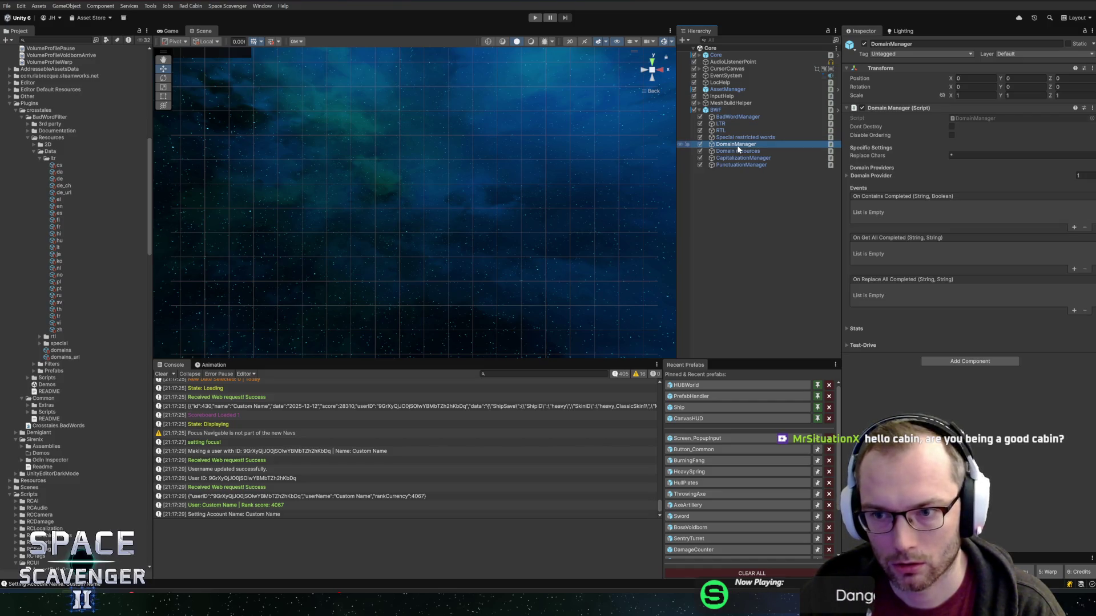
pyautogui.click(870, 175)
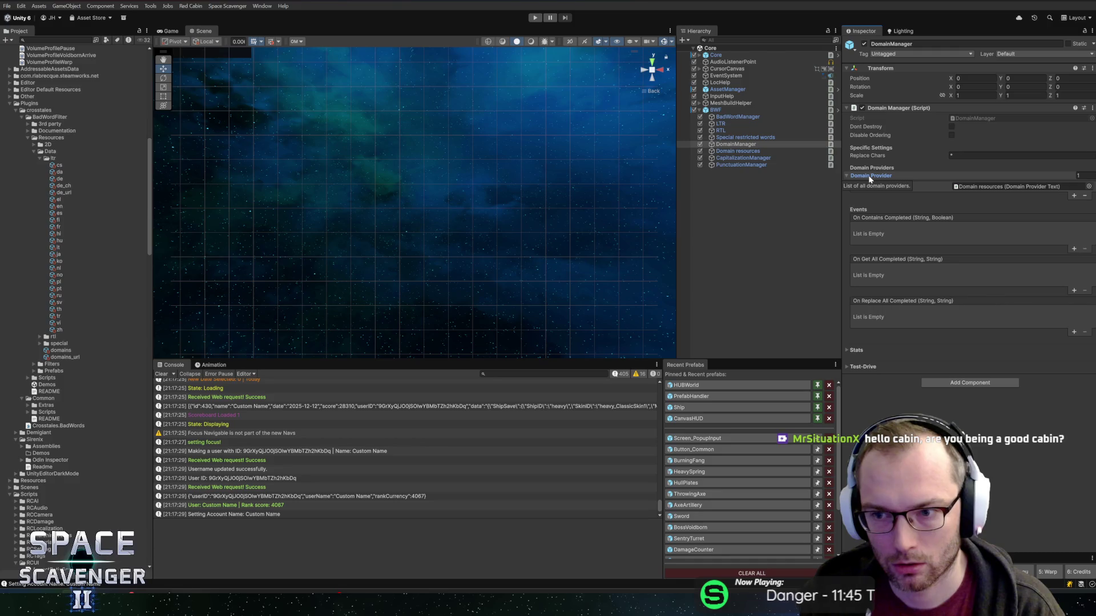
pyautogui.click(870, 176)
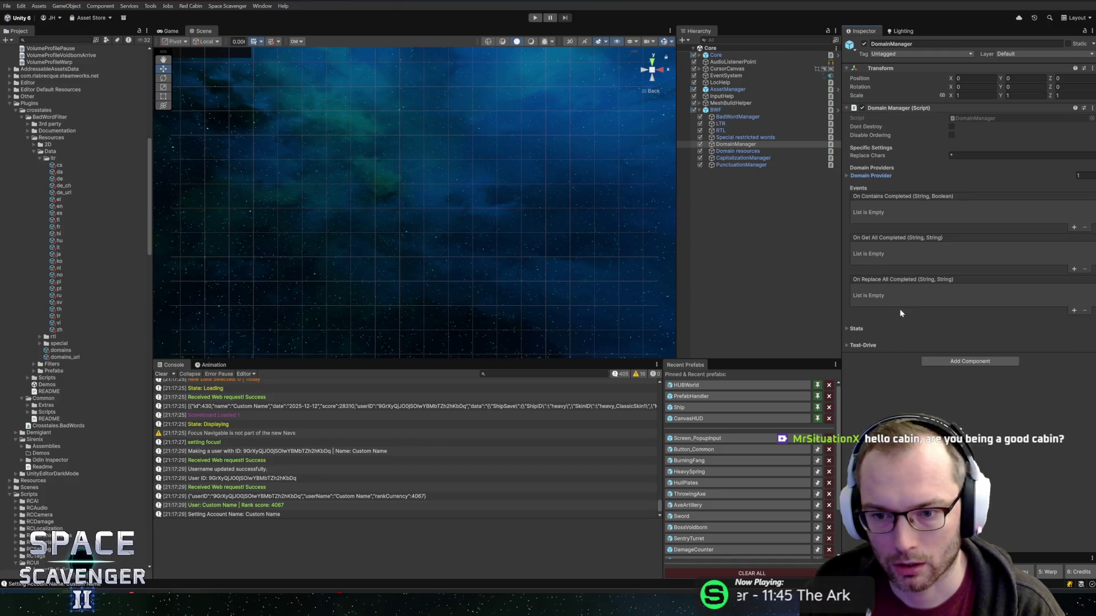
pyautogui.click(856, 329)
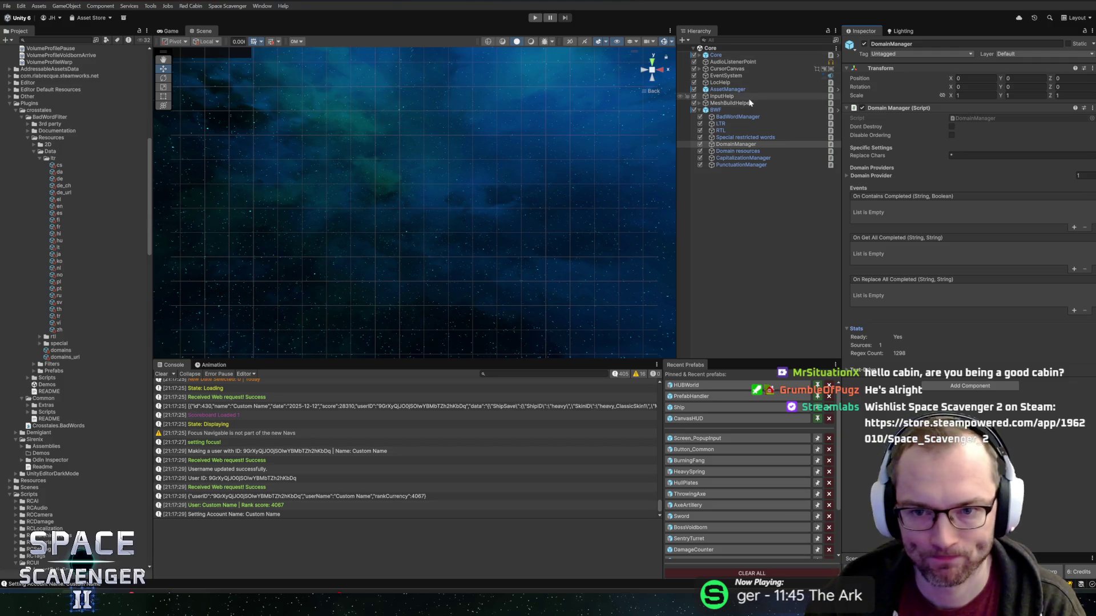
# Step: Review the BWF manager's test-drive and statistics sections, plus the capitalization, domain and punctuation managers
pyautogui.click(739, 110)
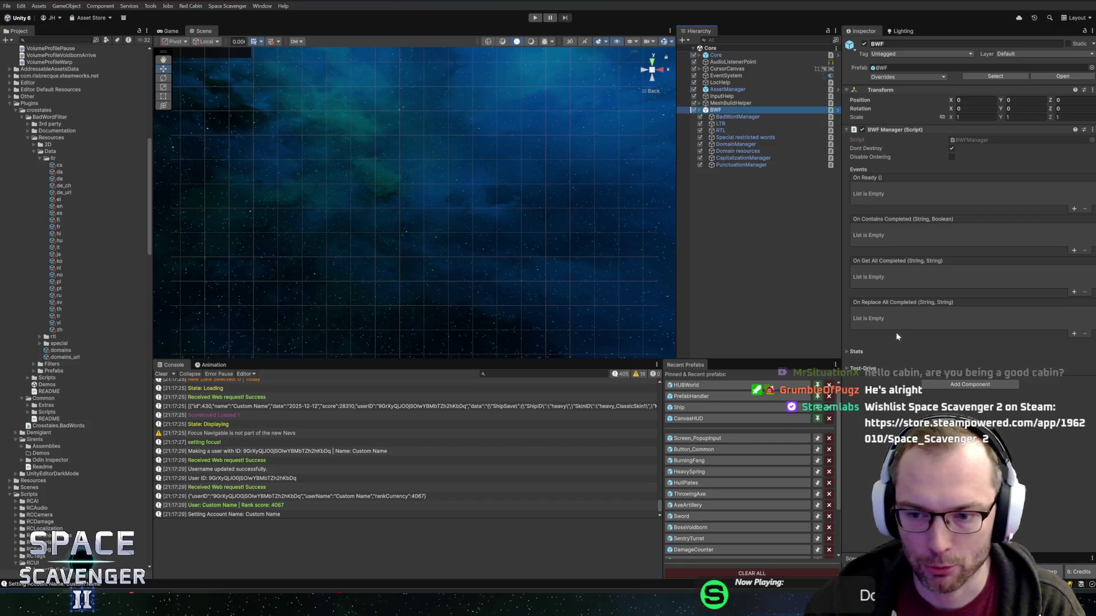
pyautogui.click(848, 369)
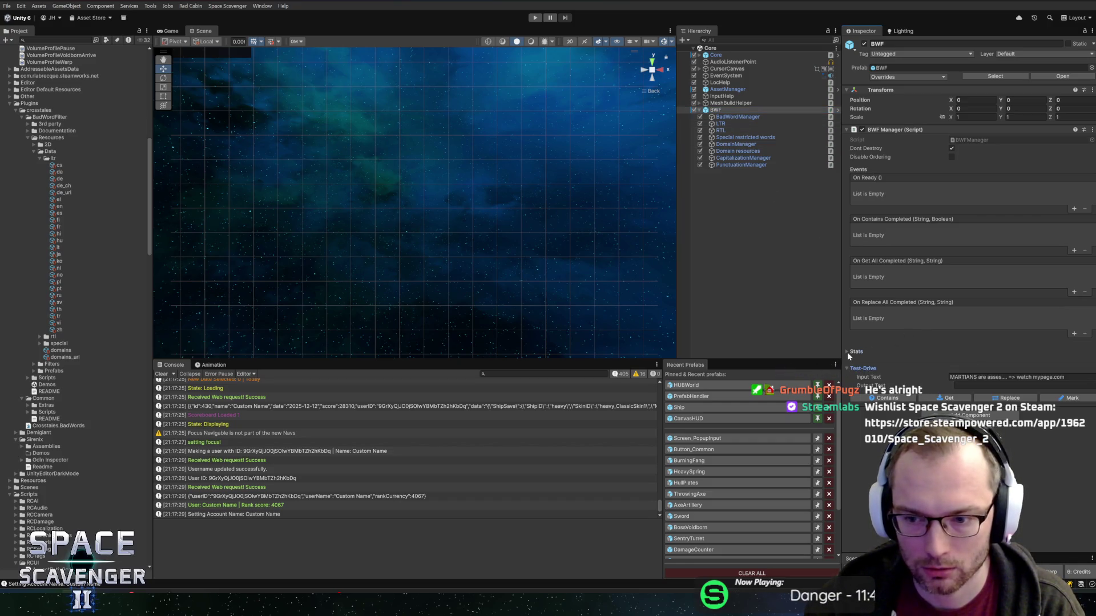
pyautogui.click(847, 351)
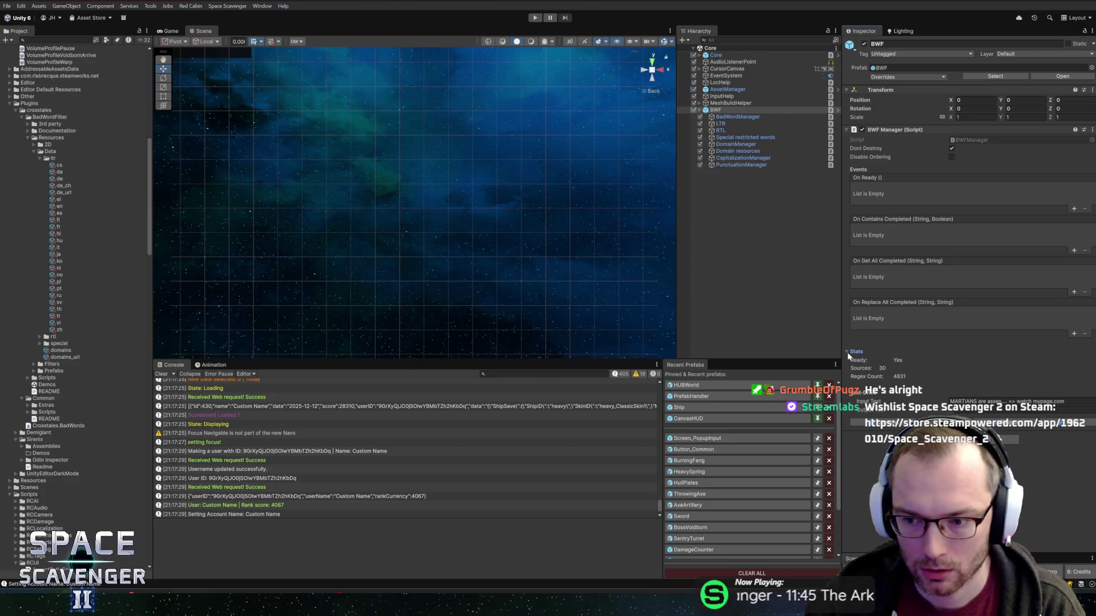
pyautogui.click(848, 352)
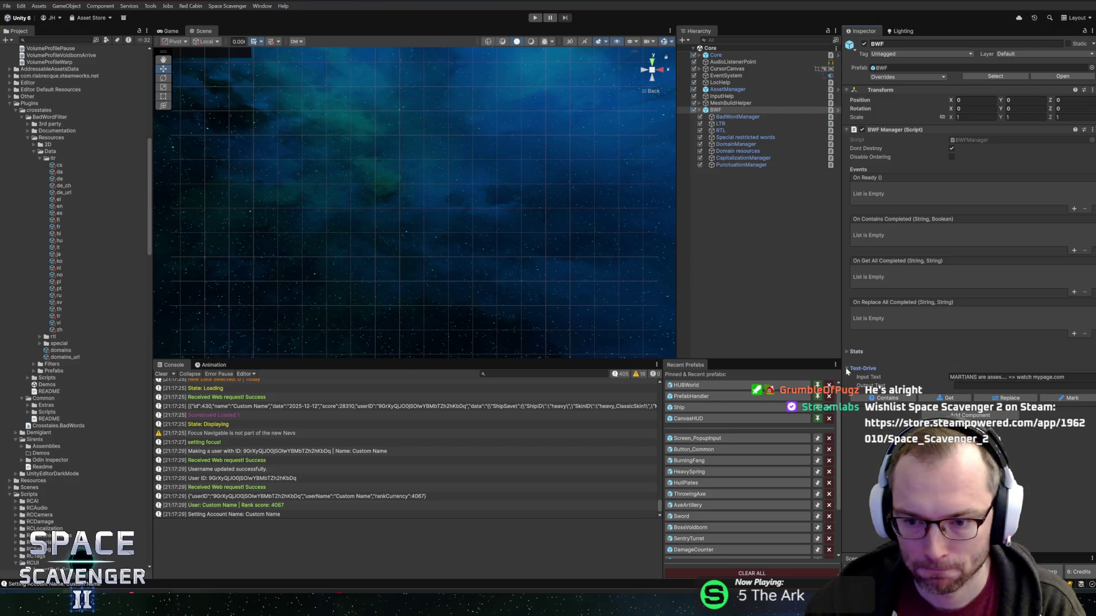
pyautogui.click(847, 368)
pyautogui.click(848, 351)
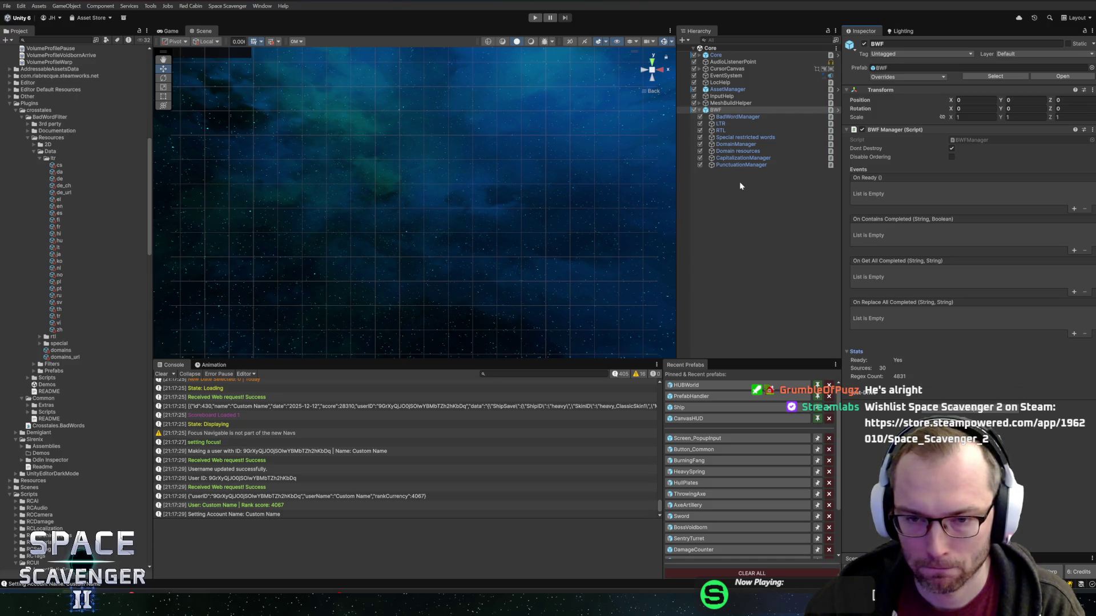
pyautogui.click(742, 158)
pyautogui.click(743, 151)
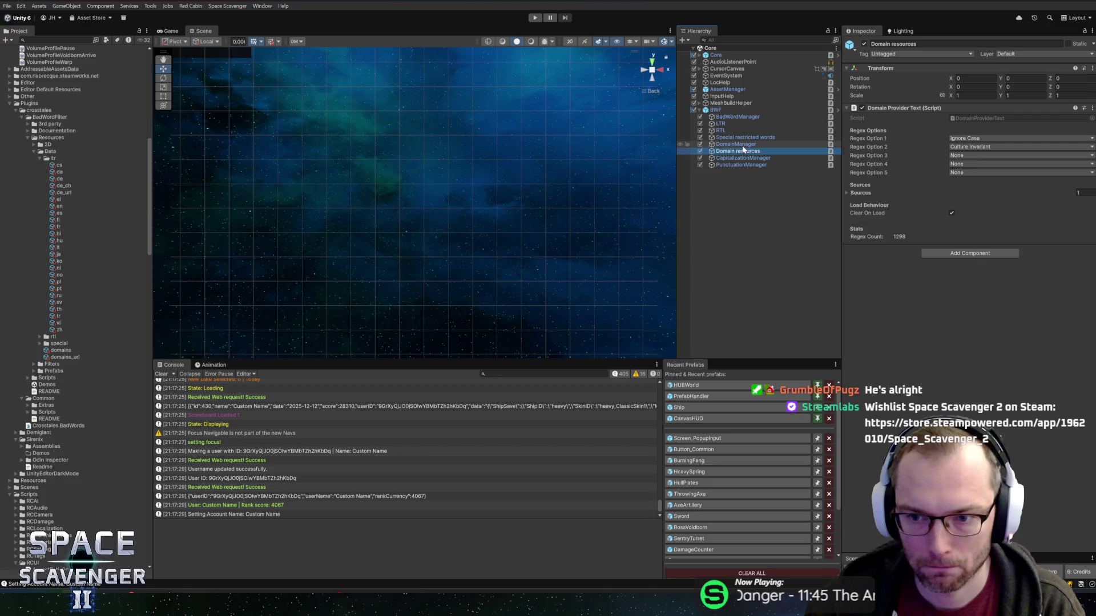
pyautogui.click(742, 144)
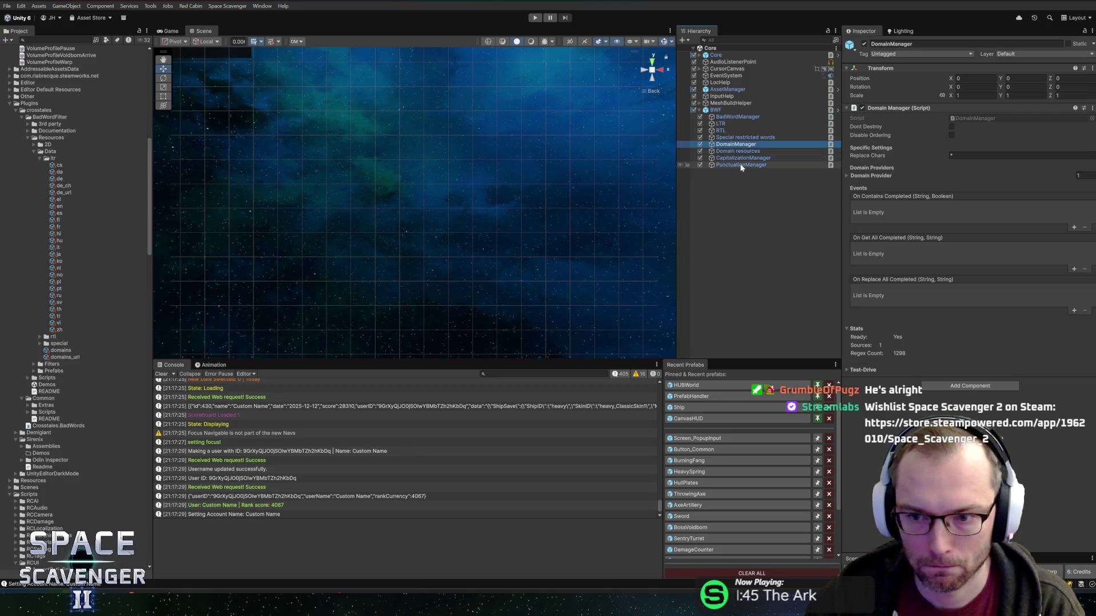
pyautogui.click(741, 165)
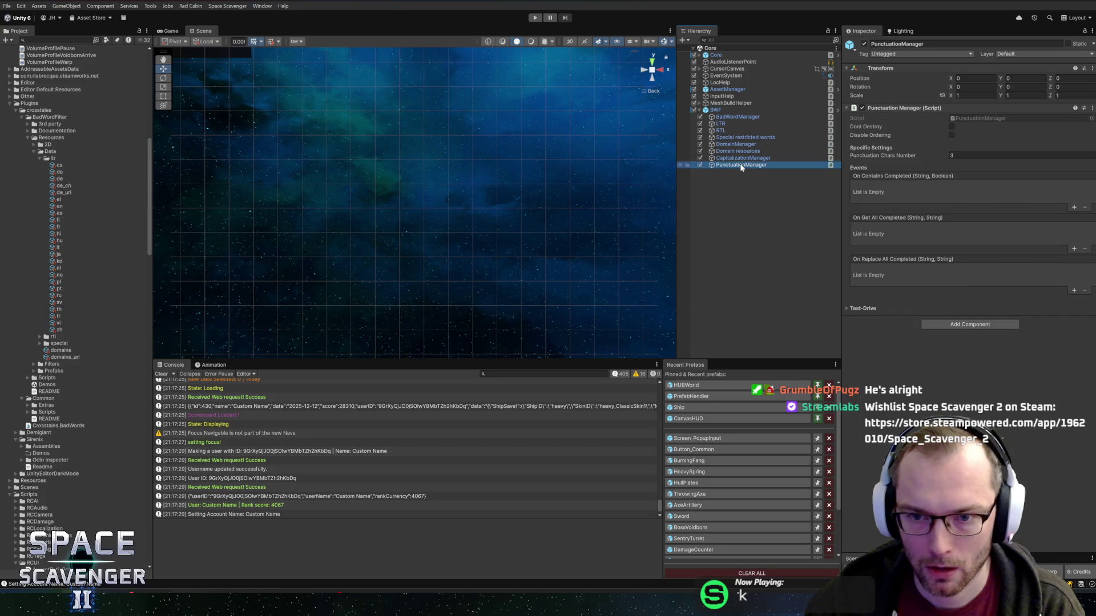
pyautogui.click(737, 117)
pyautogui.click(734, 111)
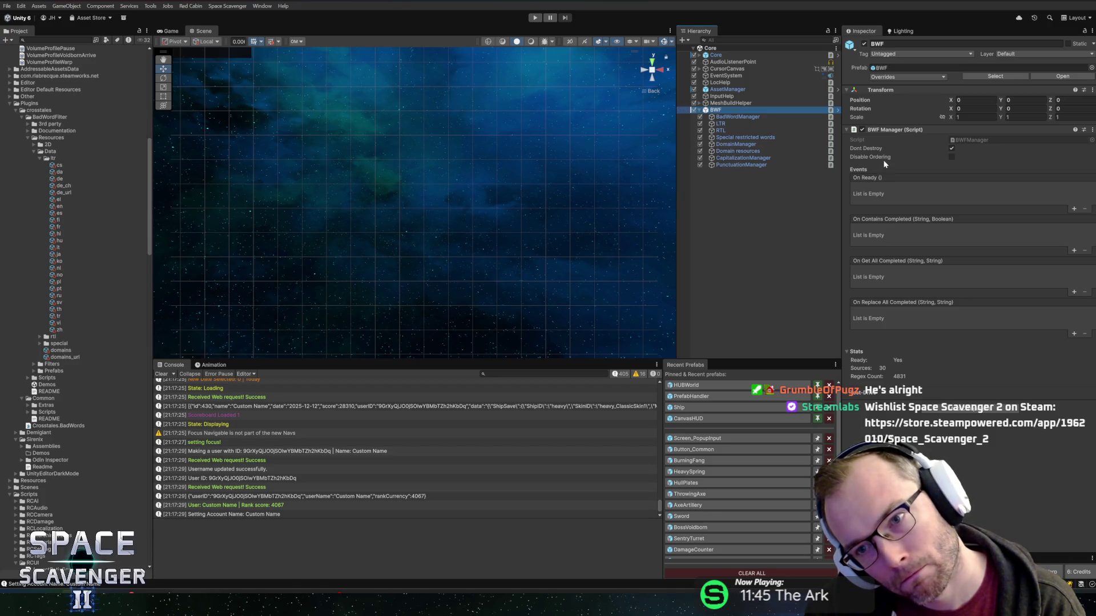
# Step: Turn on Disable Ordering in the BWF Manager, save the Core scene, and start play mode
pyautogui.click(951, 157)
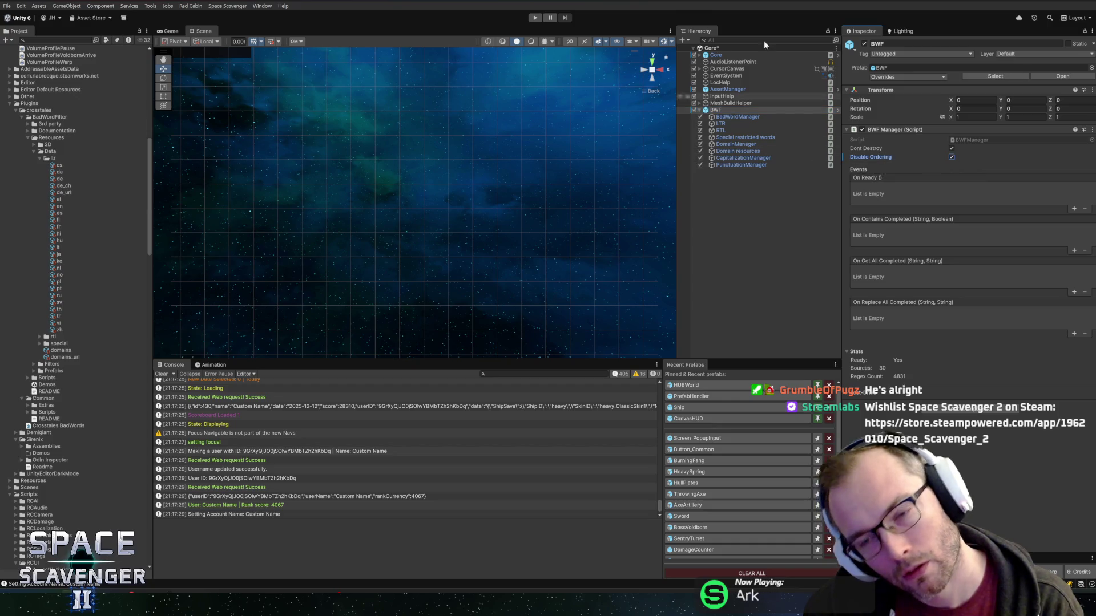
pyautogui.hotkey('ctrl', 's')
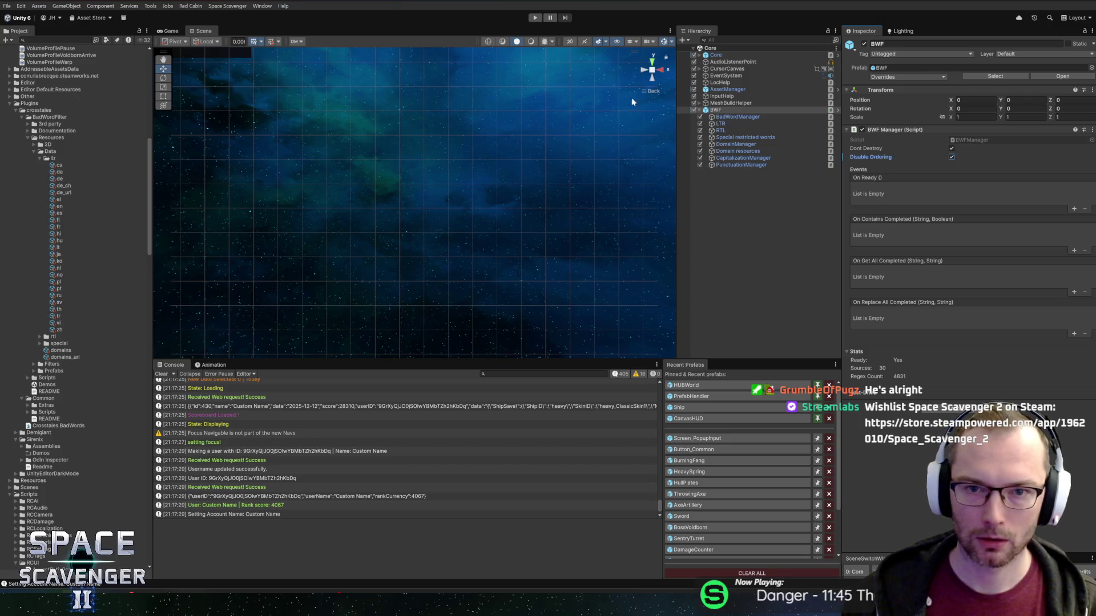
pyautogui.click(529, 18)
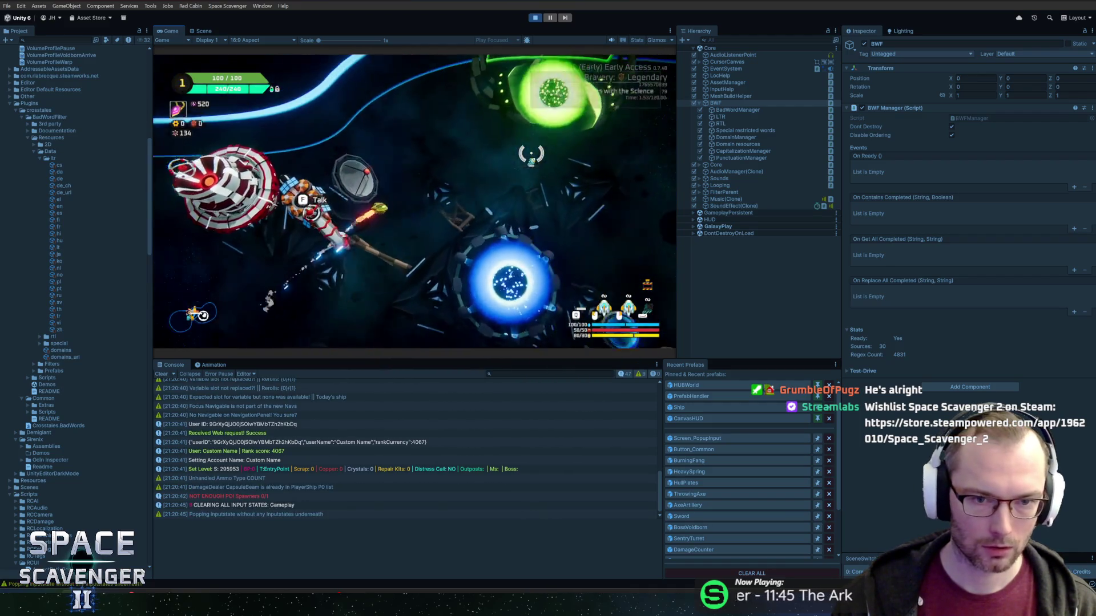
pyautogui.press('f')
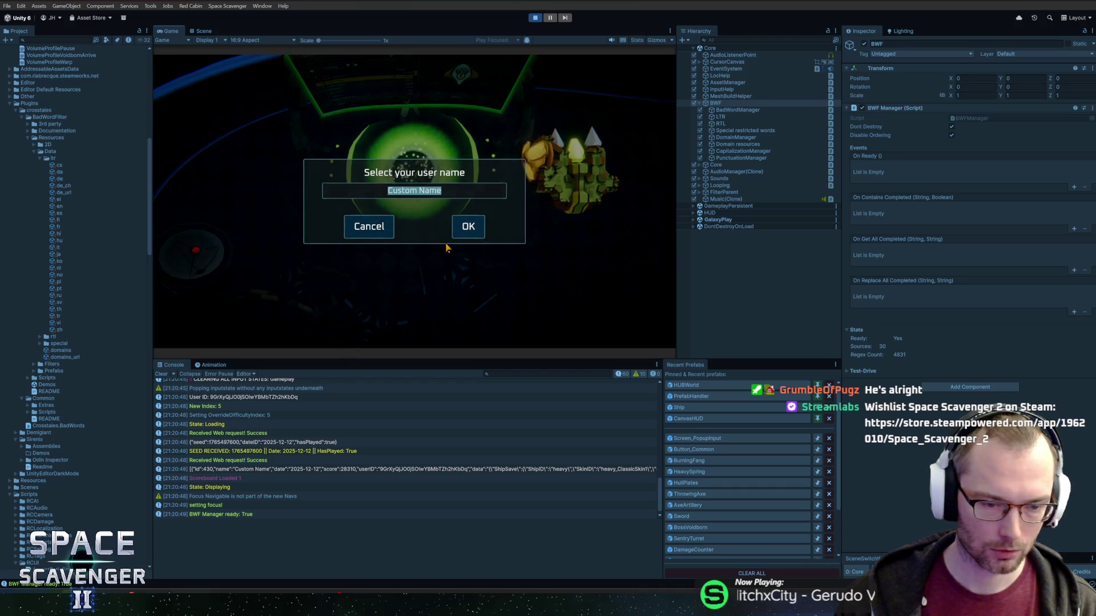
pyautogui.write('Red Vav')
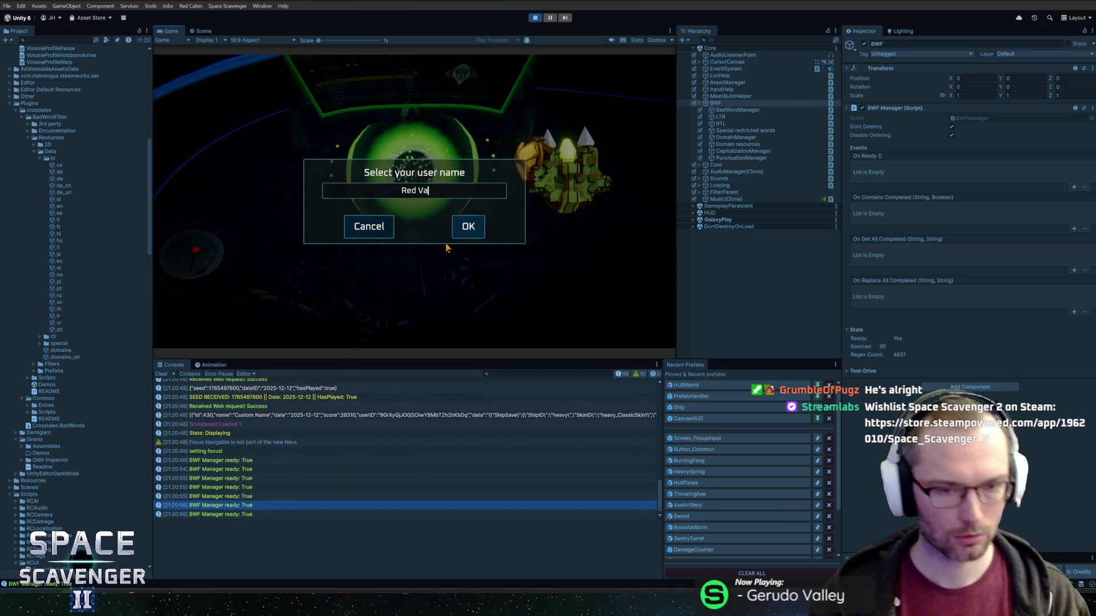
pyautogui.press('BackSpace')
pyautogui.press('BackSpace')
pyautogui.press('BackSpace')
pyautogui.write('C')
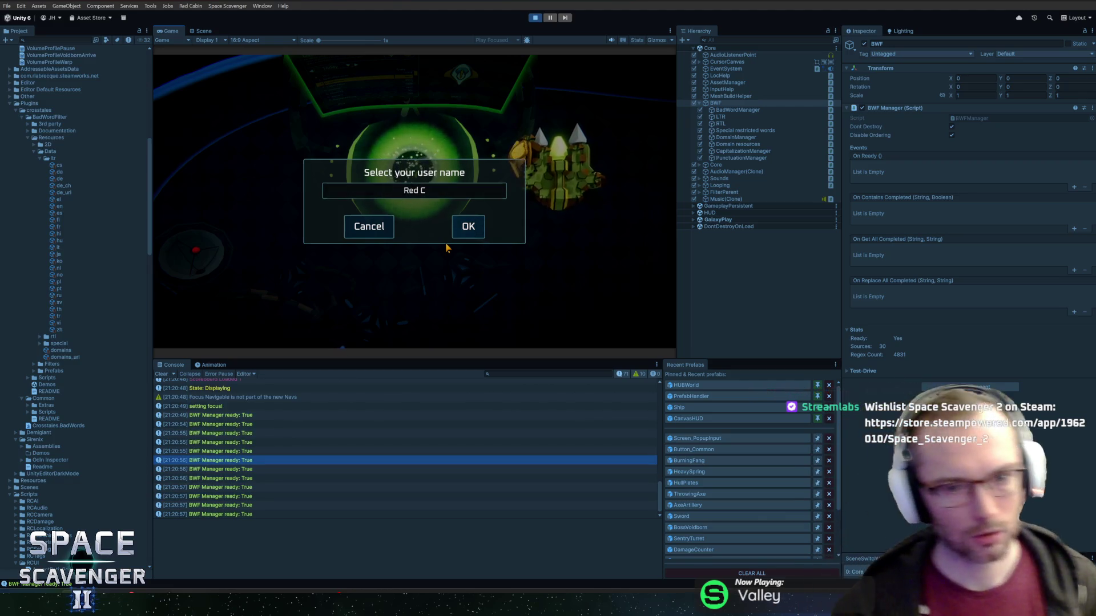
pyautogui.write('abin')
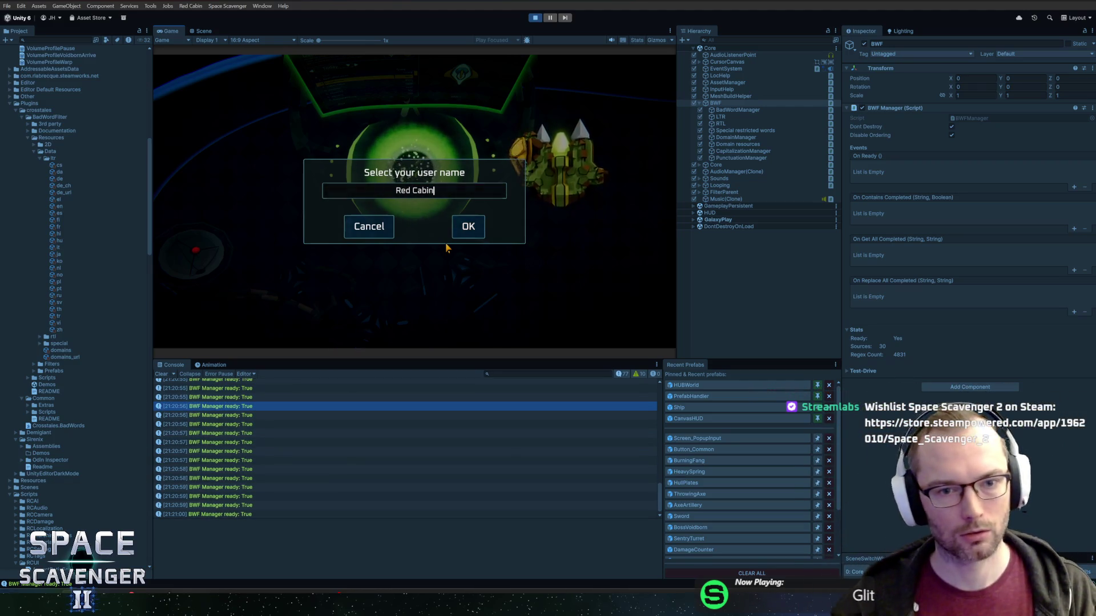
pyautogui.write(' Games')
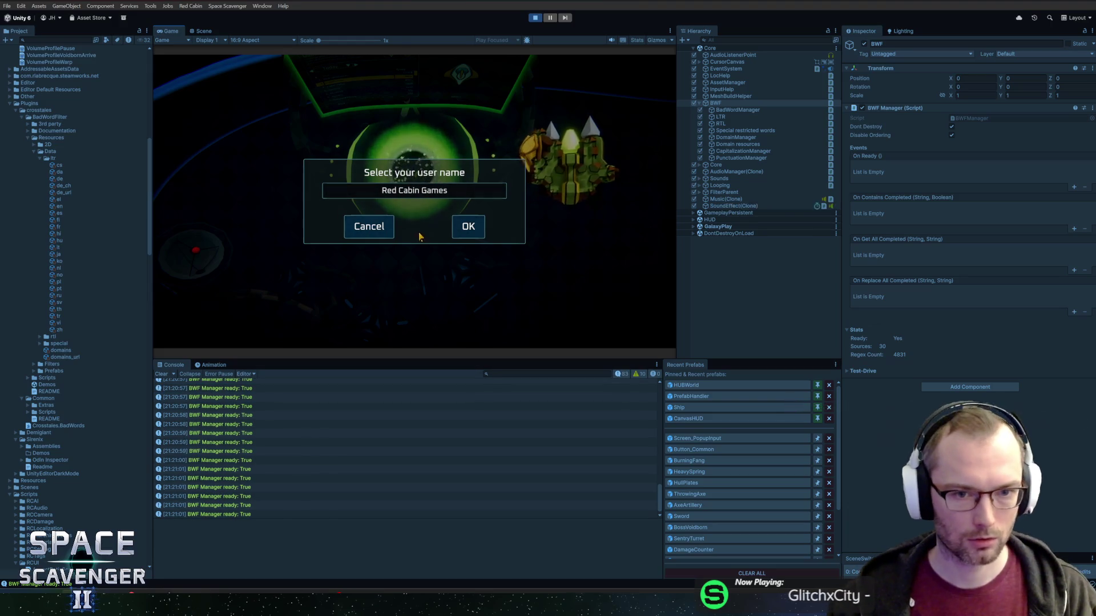
pyautogui.click(465, 228)
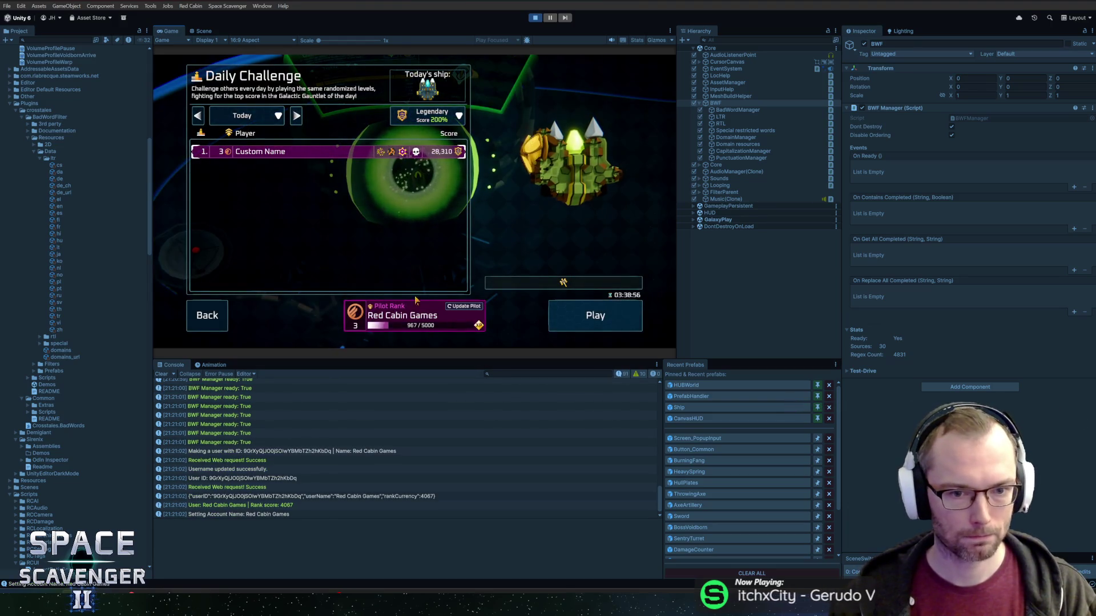
pyautogui.click(242, 116)
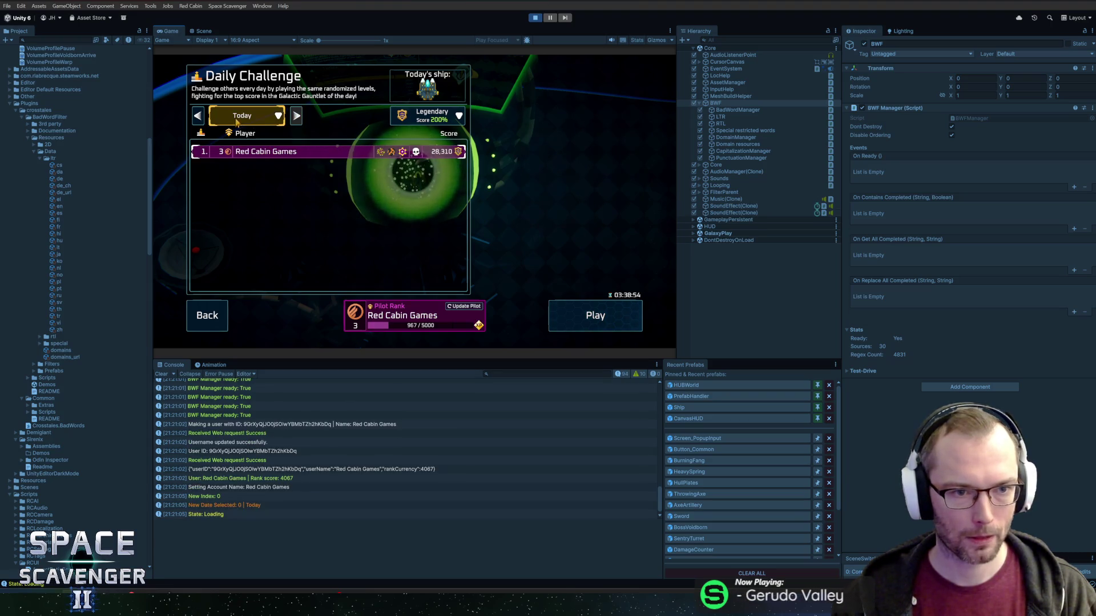
pyautogui.click(200, 116)
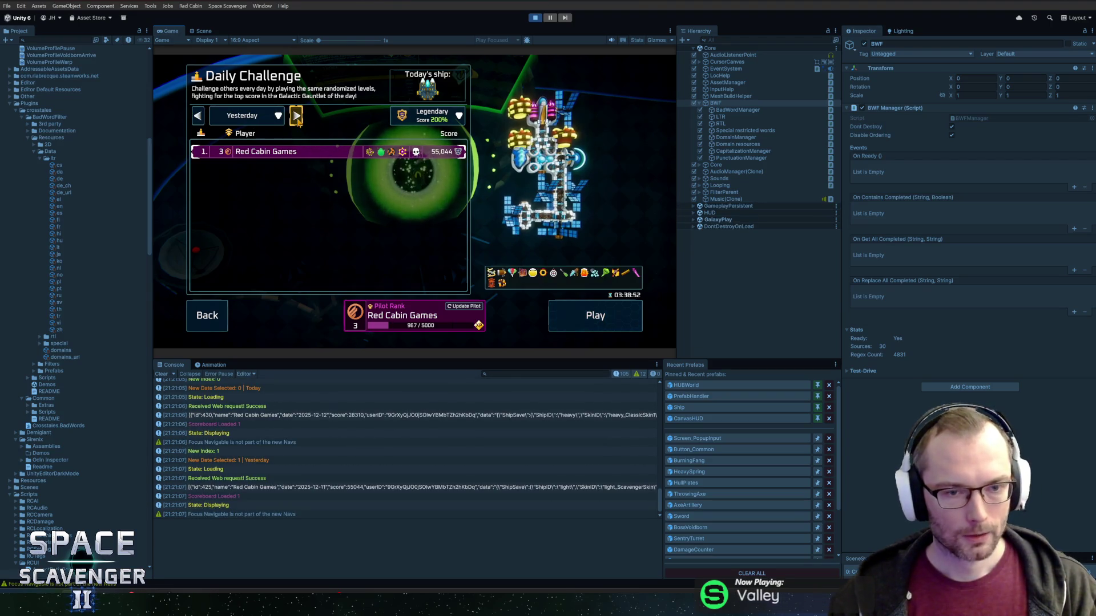
pyautogui.click(296, 116)
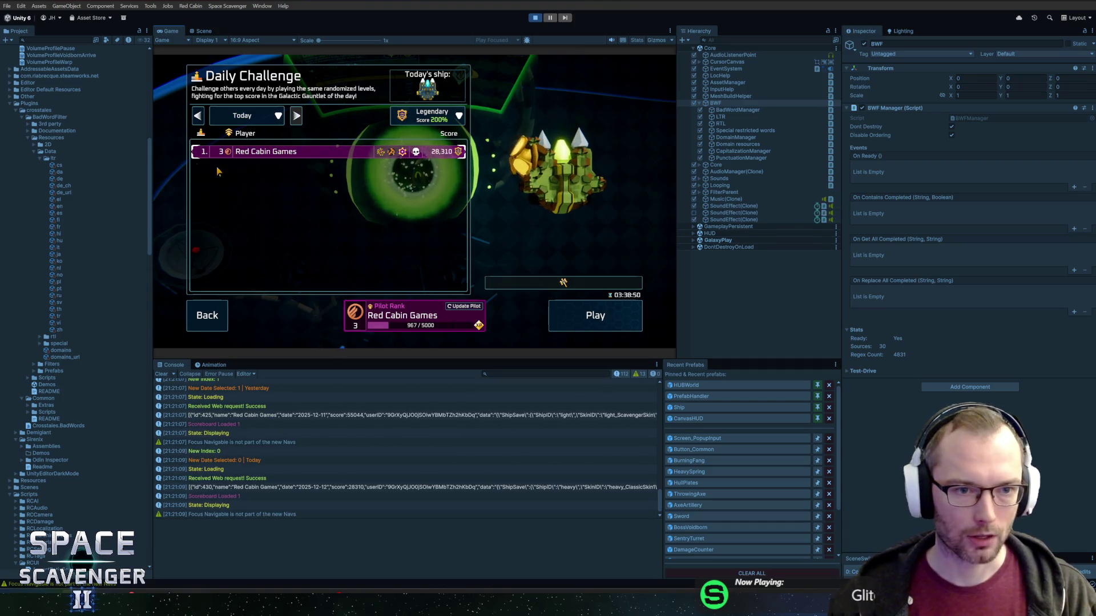
pyautogui.click(198, 116)
pyautogui.click(297, 116)
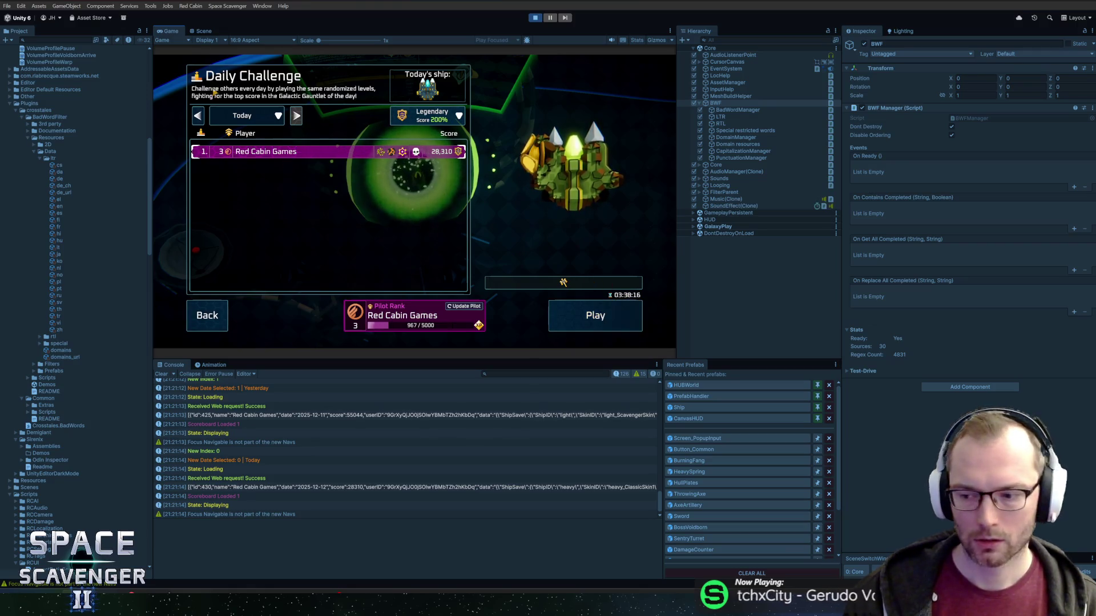
pyautogui.doubleClick(171, 30)
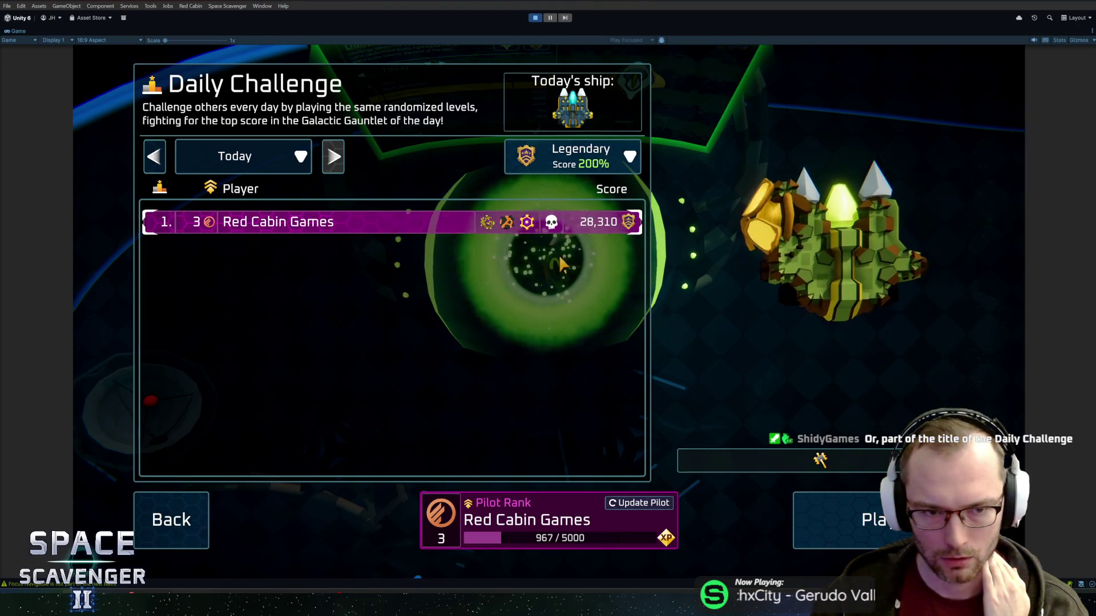
# Step: Check the difficulty list, keep Legendary, and go back out of the Daily Challenge menu
pyautogui.click(591, 151)
pyautogui.click(591, 152)
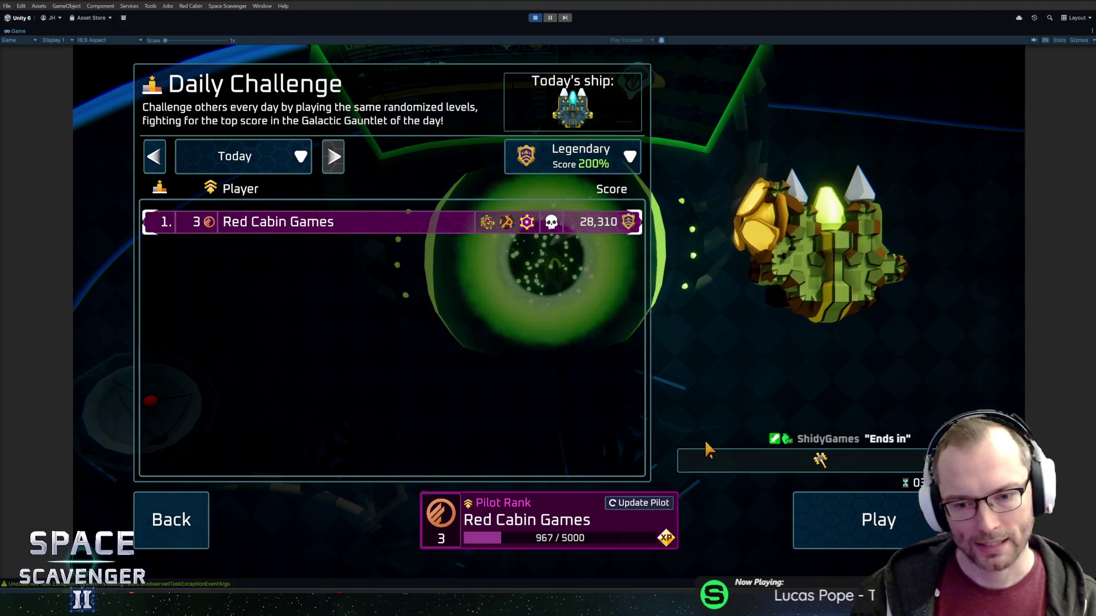
pyautogui.click(172, 519)
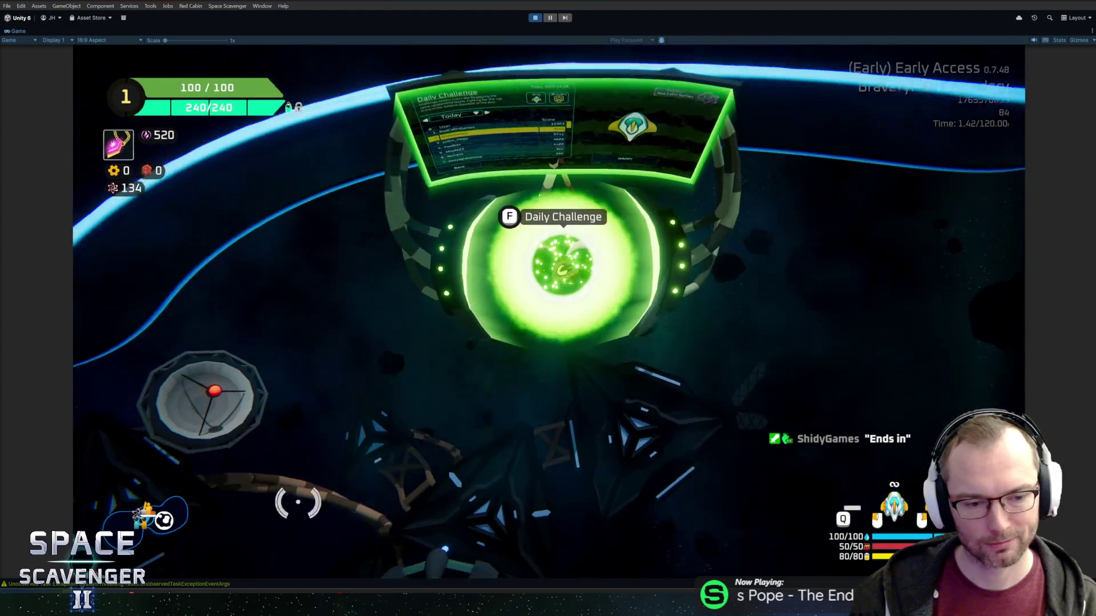
# Step: Fly to the Daily Challenge portal, try Play, dismiss the already-played notice, and stop play mode
pyautogui.press('w')
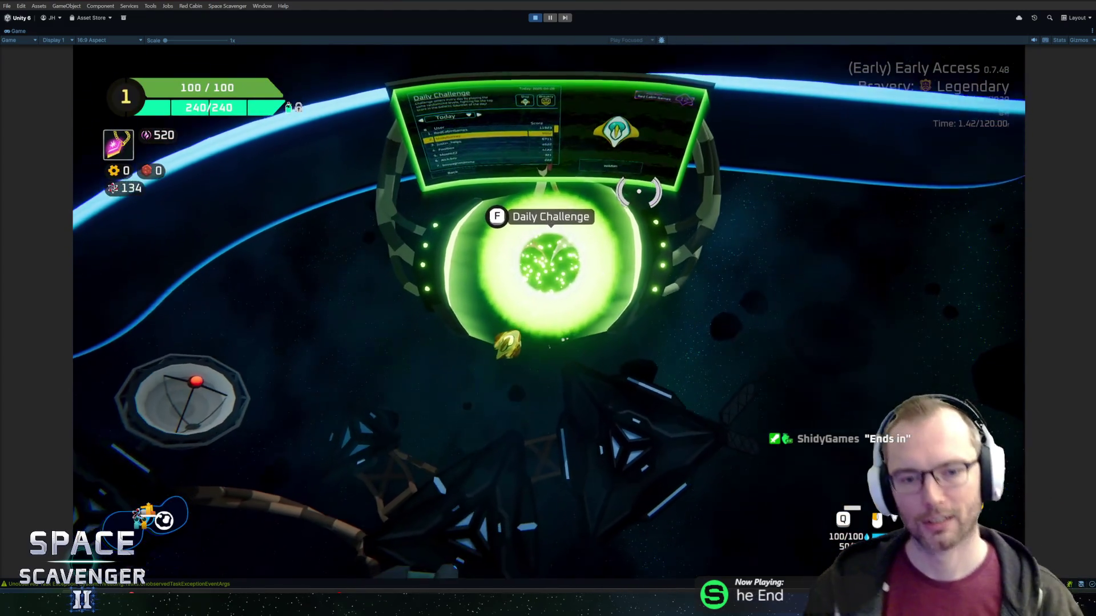
pyautogui.press('f')
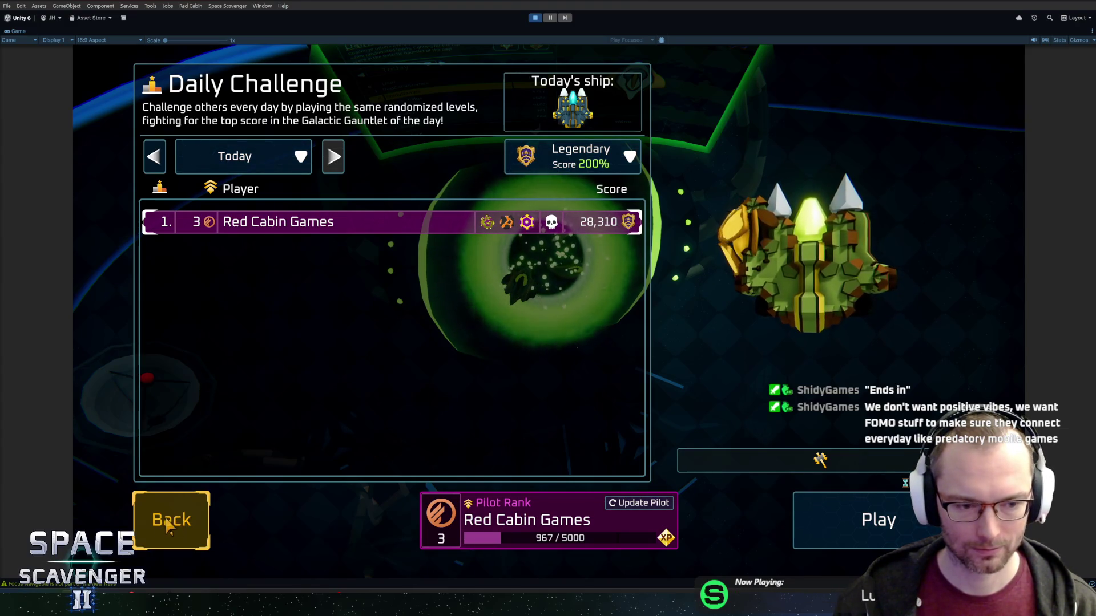
pyautogui.click(852, 522)
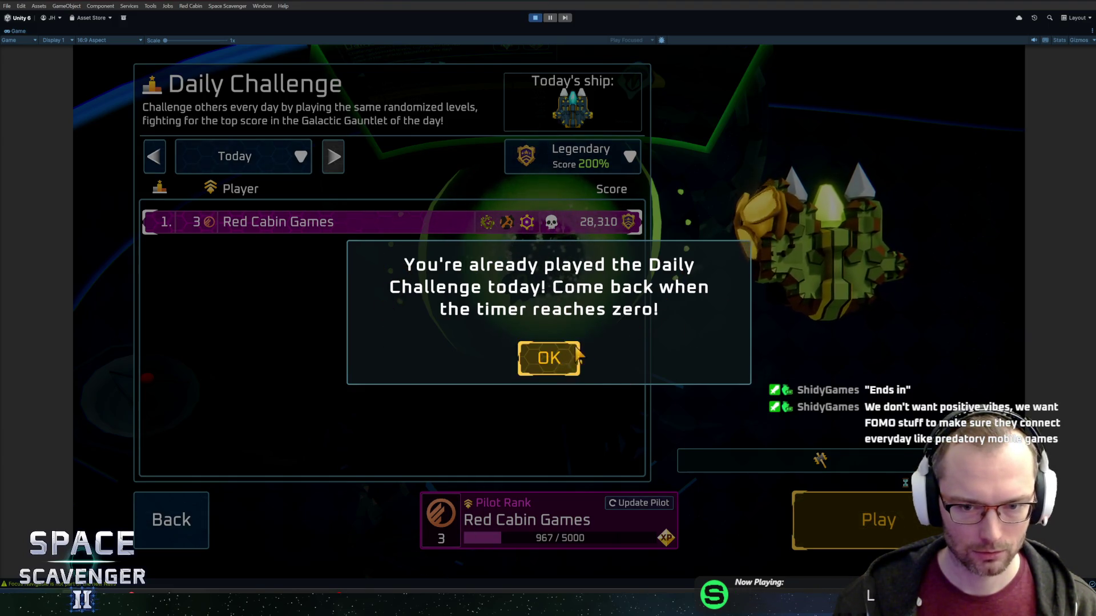
pyautogui.click(545, 359)
pyautogui.hotkey('ctrl', 'p')
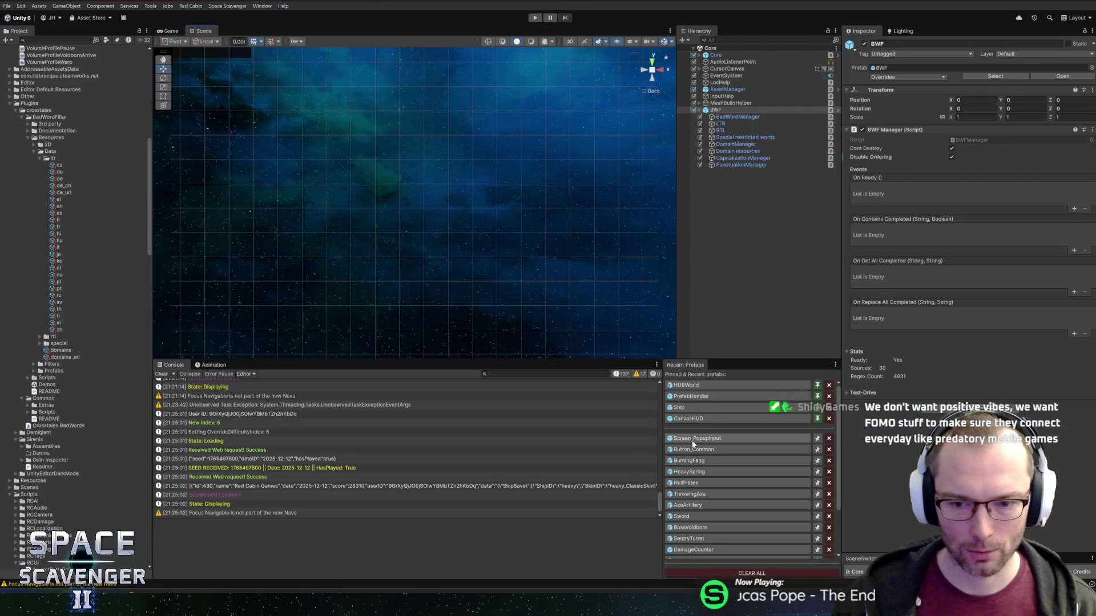
# Step: Reopen the Screen_PopupInput prefab, collapse the Data folder, and select its ConfirmText and PopupInput objects
pyautogui.click(699, 439)
pyautogui.click(734, 100)
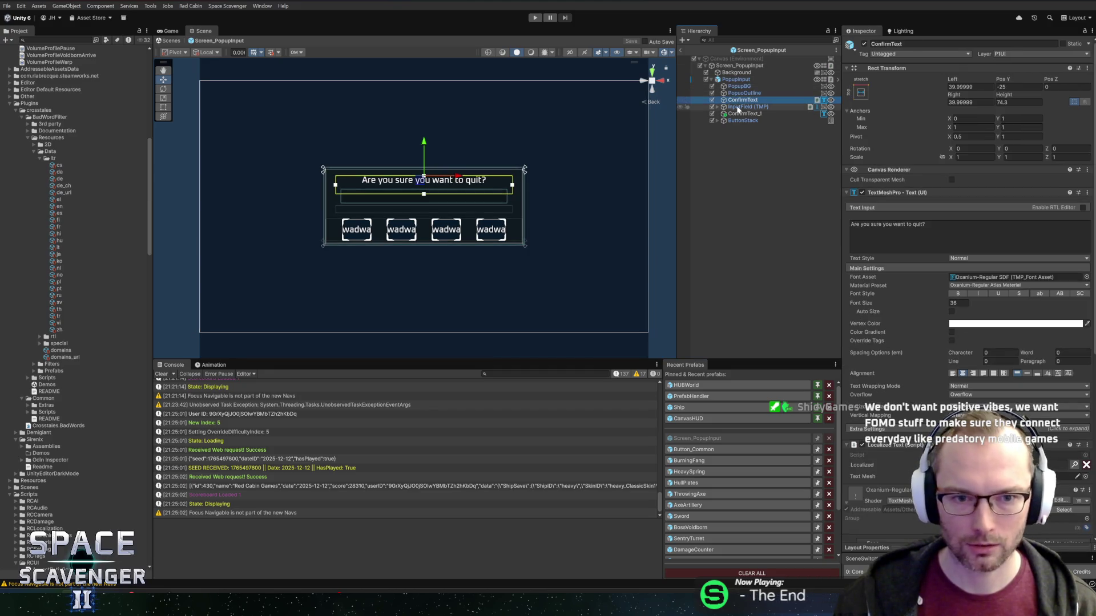
pyautogui.scroll(3, 450, 188)
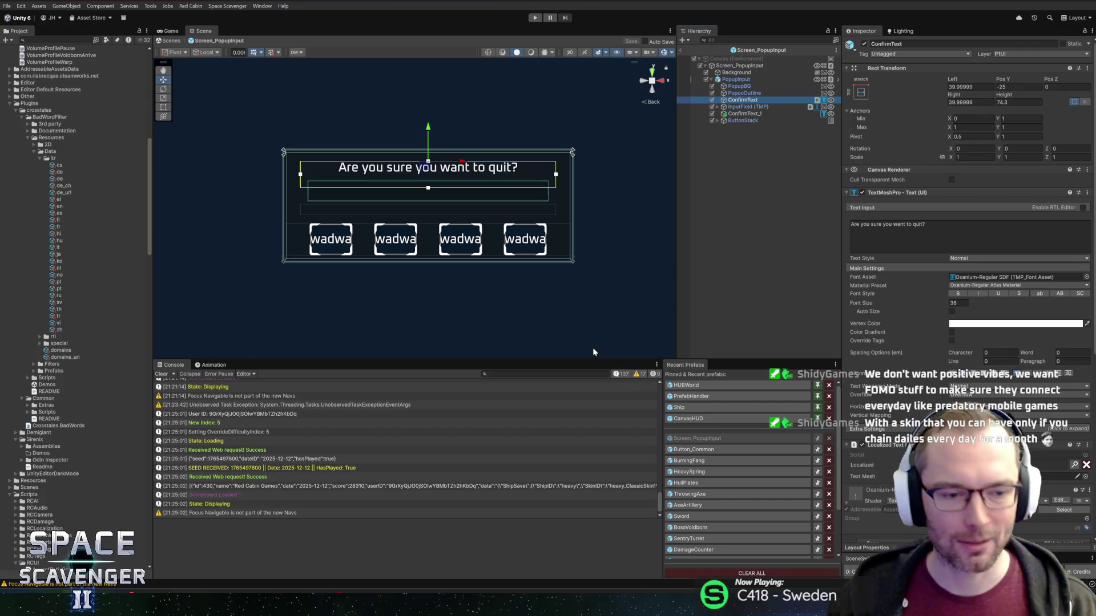
pyautogui.click(77, 151)
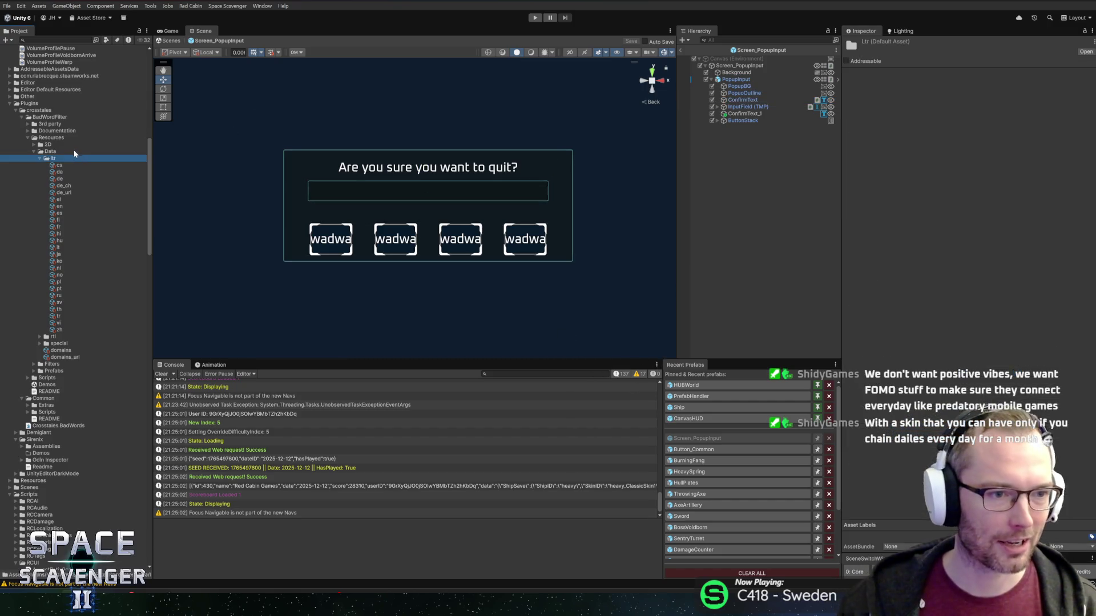
pyautogui.press('Left')
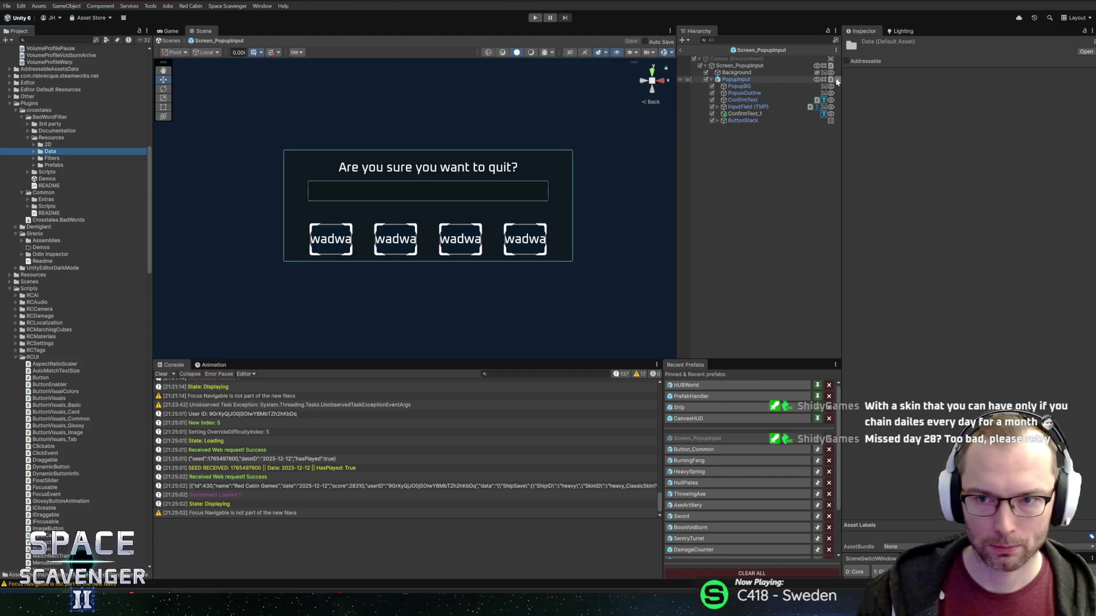
pyautogui.click(779, 83)
# Step: Inspect the Popup prefab's PopupOutline, ConfirmText, PopupBG and Button_Common, then return to the Core scene
pyautogui.click(1010, 77)
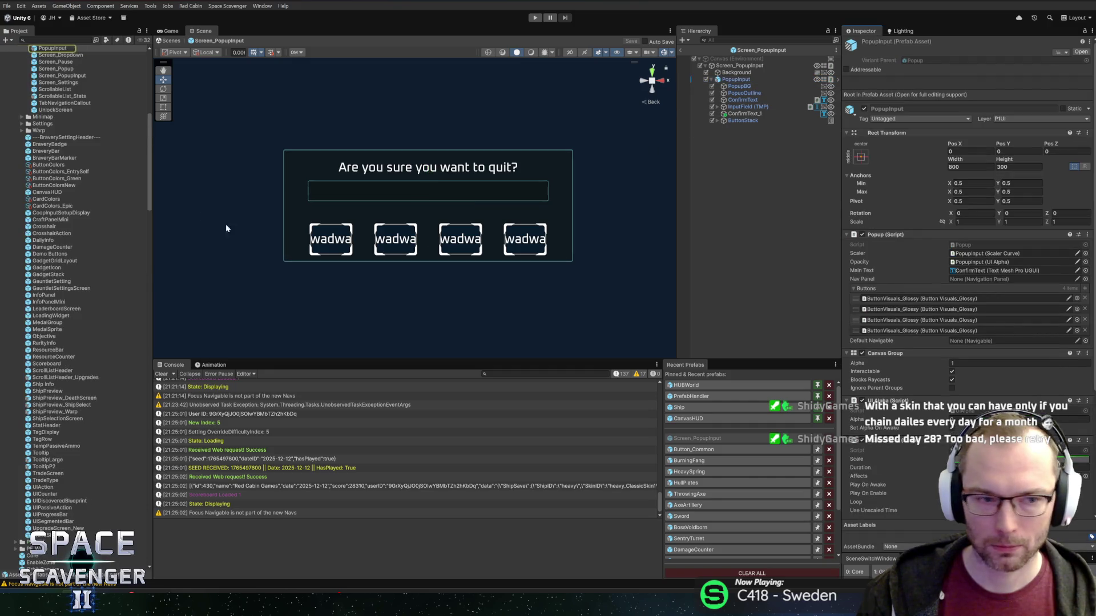
pyautogui.doubleClick(44, 195)
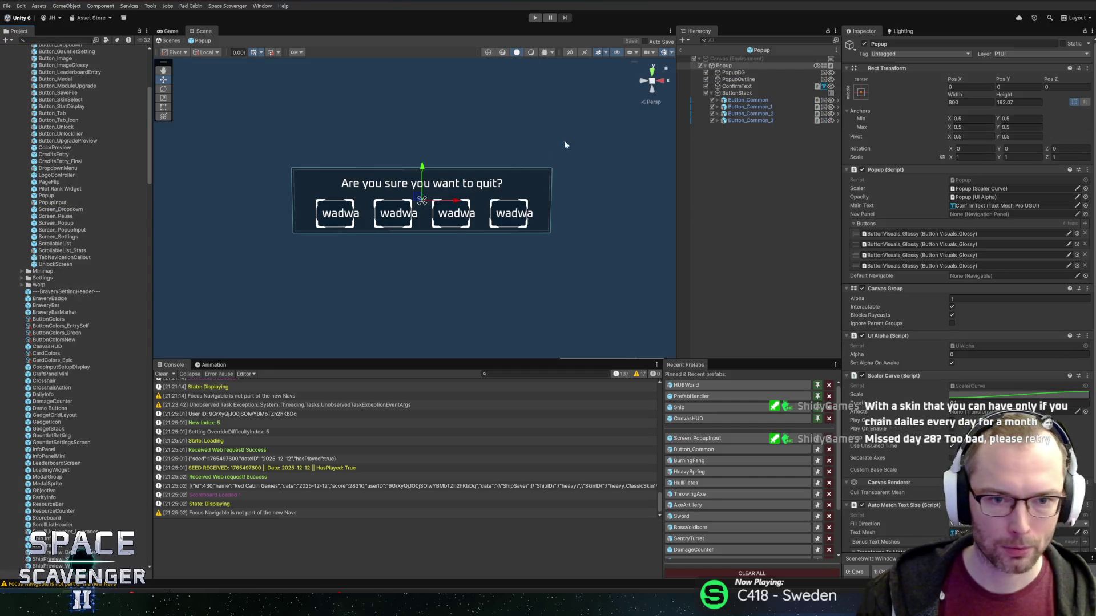
pyautogui.click(742, 80)
pyautogui.click(742, 86)
pyautogui.click(739, 73)
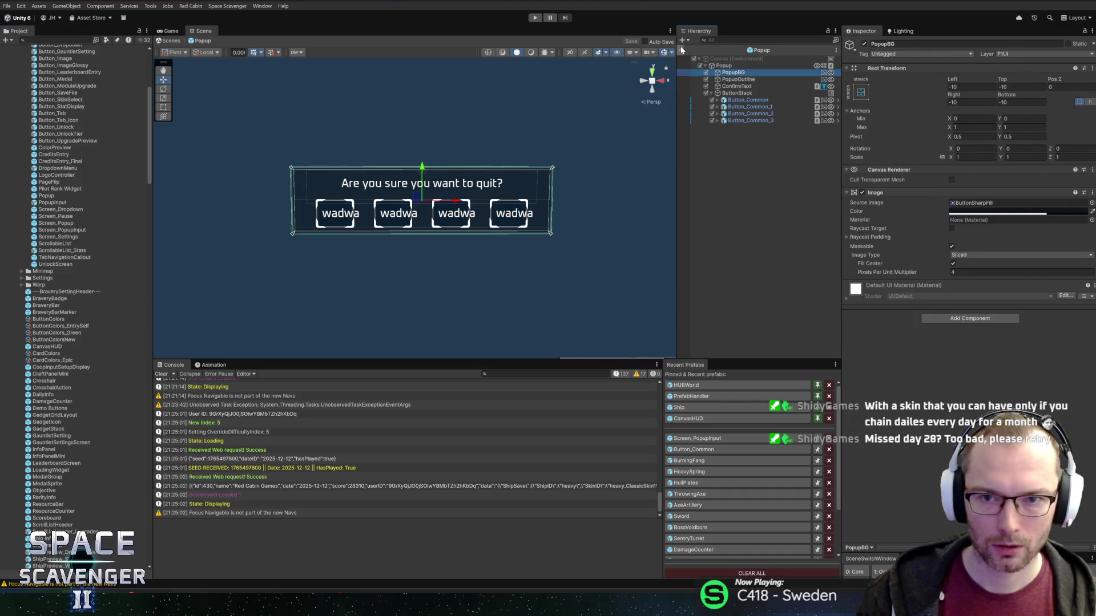
pyautogui.click(730, 101)
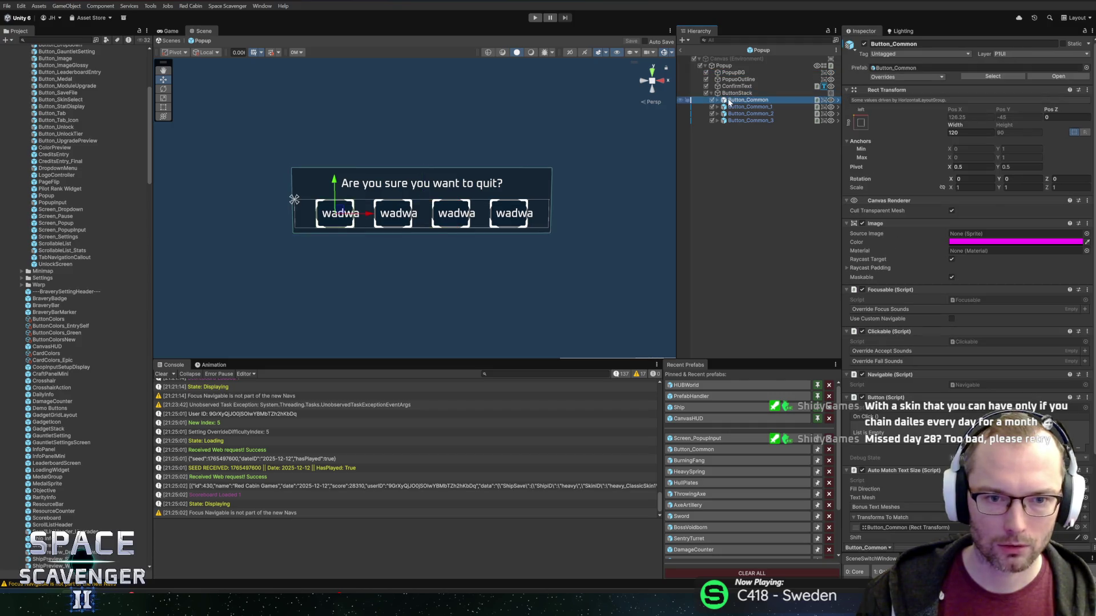
pyautogui.click(681, 51)
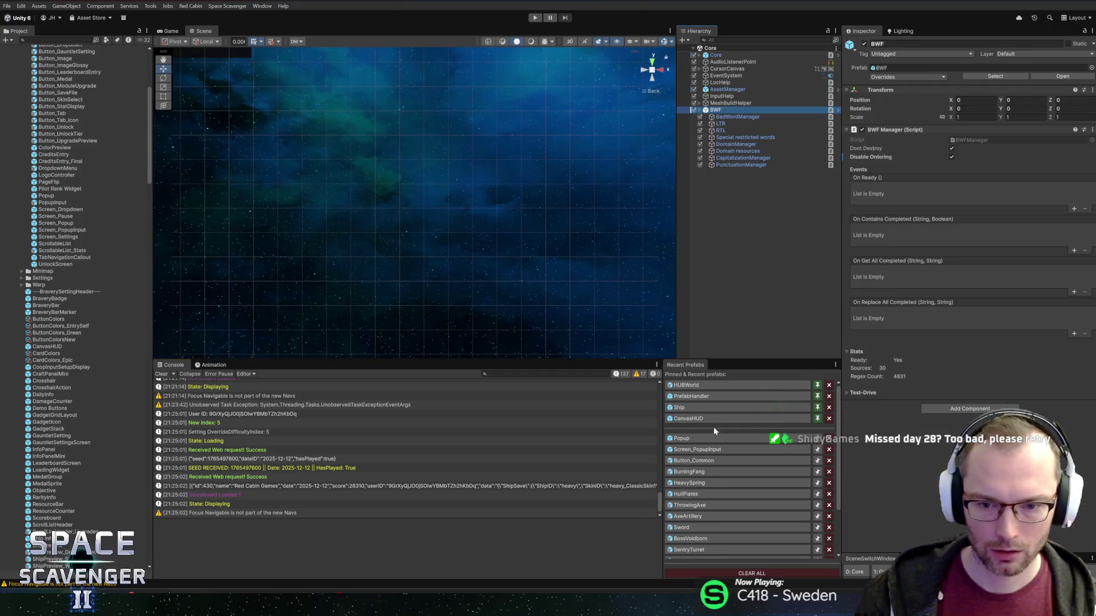
# Step: Open the HUD prefab and select LeaderboardScreen under CanvasBase
pyautogui.doubleClick(752, 96)
pyautogui.click(746, 76)
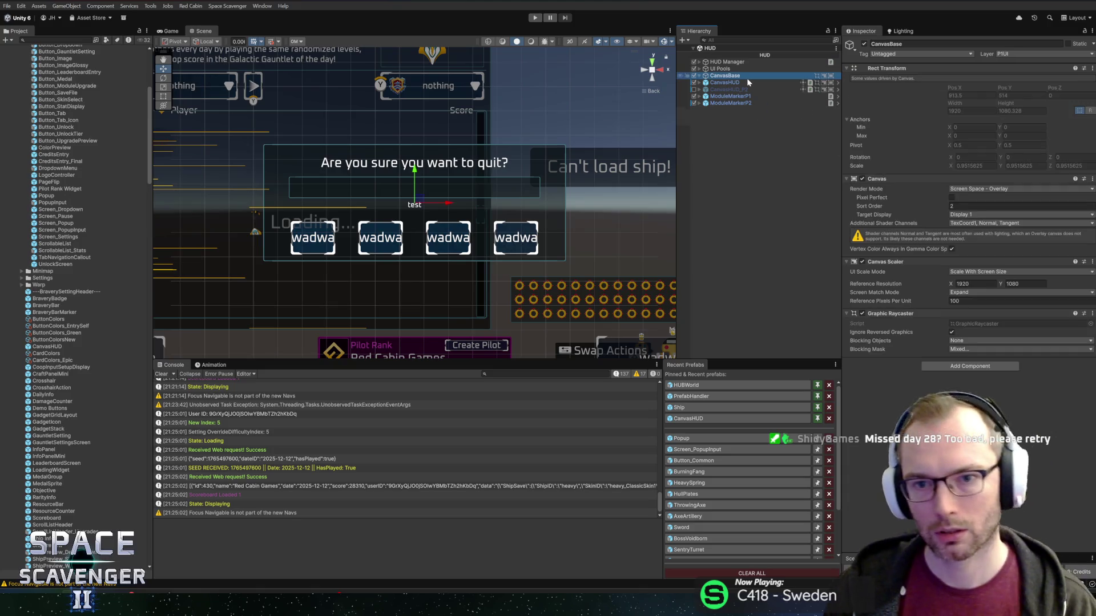
pyautogui.press('Right')
pyautogui.click(739, 109)
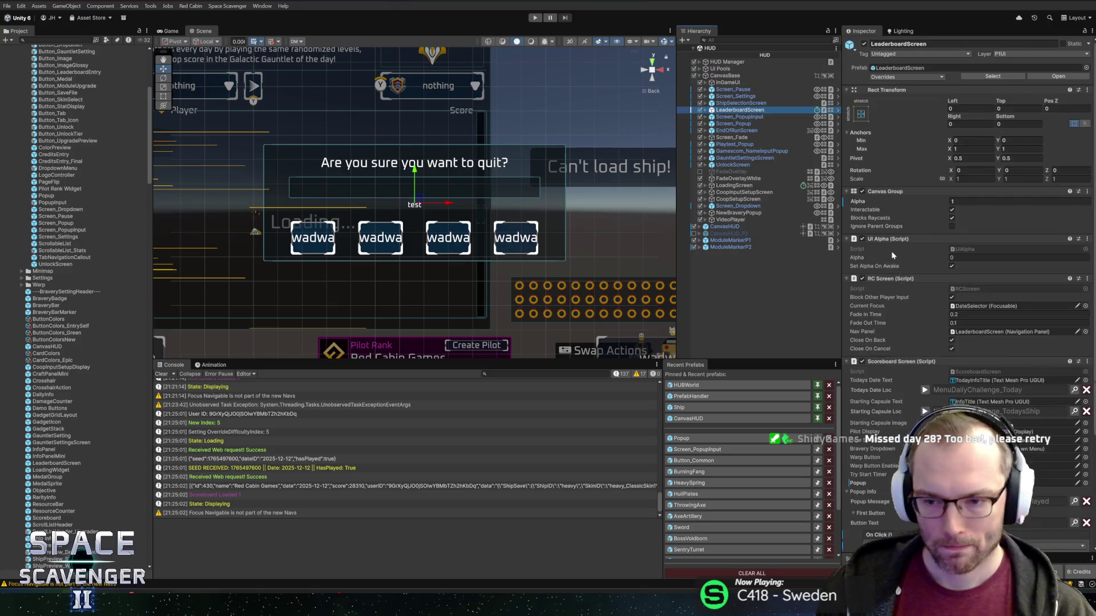
pyautogui.scroll(-10, 902, 339)
pyautogui.scroll(3, 902, 338)
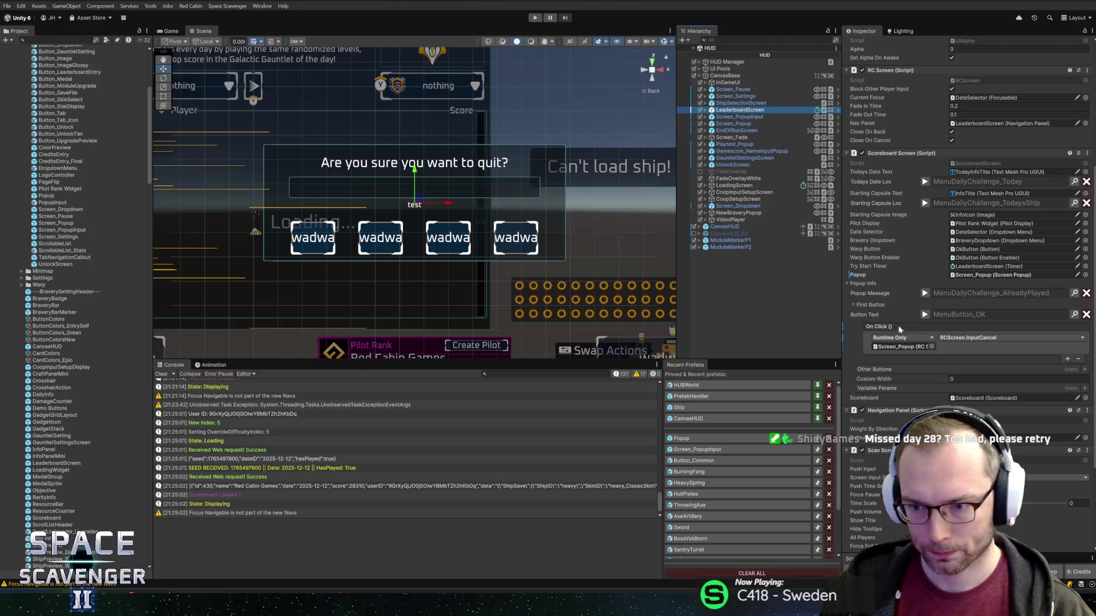
# Step: Preview the localized popup message, then open the Scoreboard Screen script in Rider
pyautogui.click(925, 293)
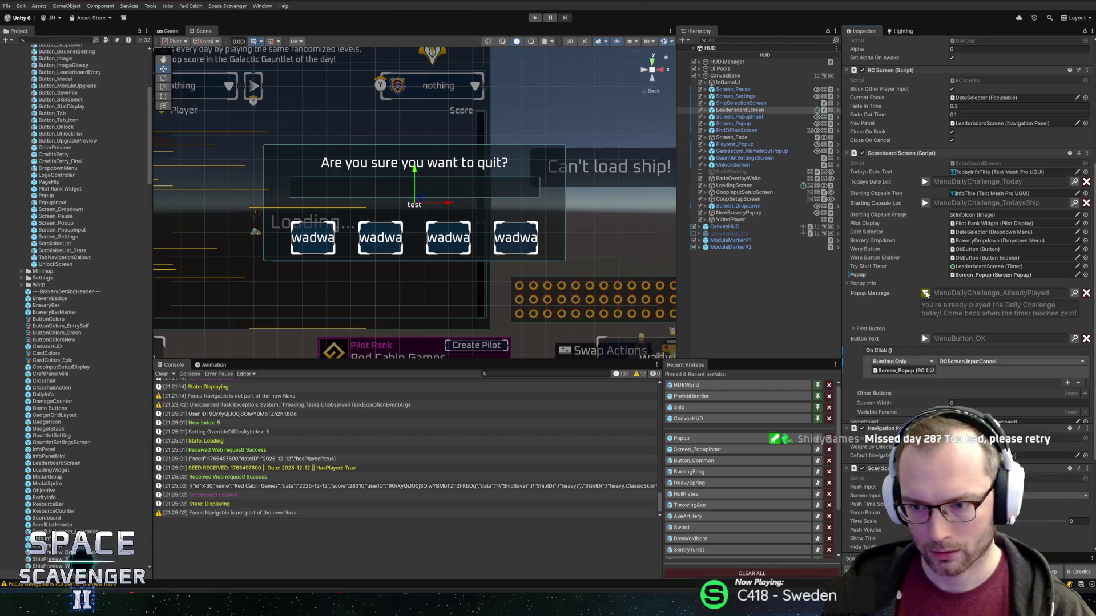
pyautogui.click(926, 293)
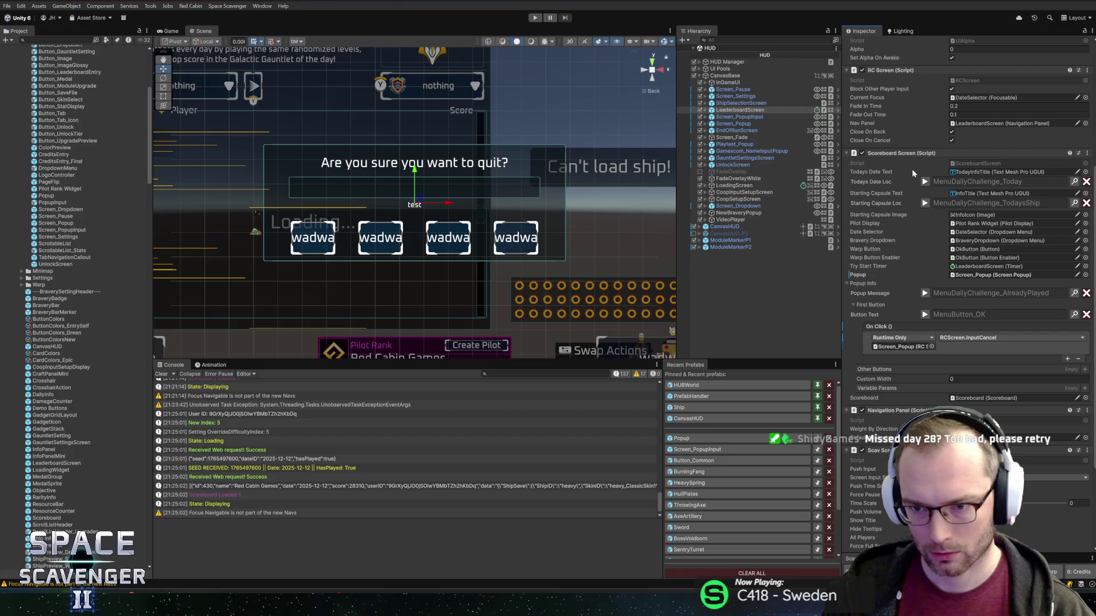
pyautogui.rightClick(911, 155)
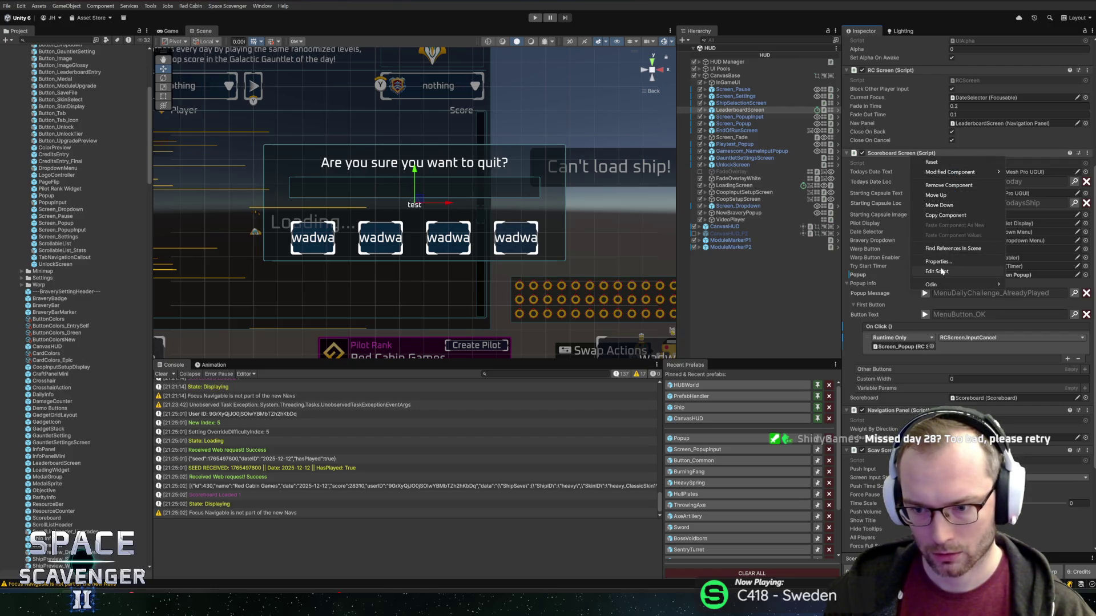
pyautogui.click(942, 272)
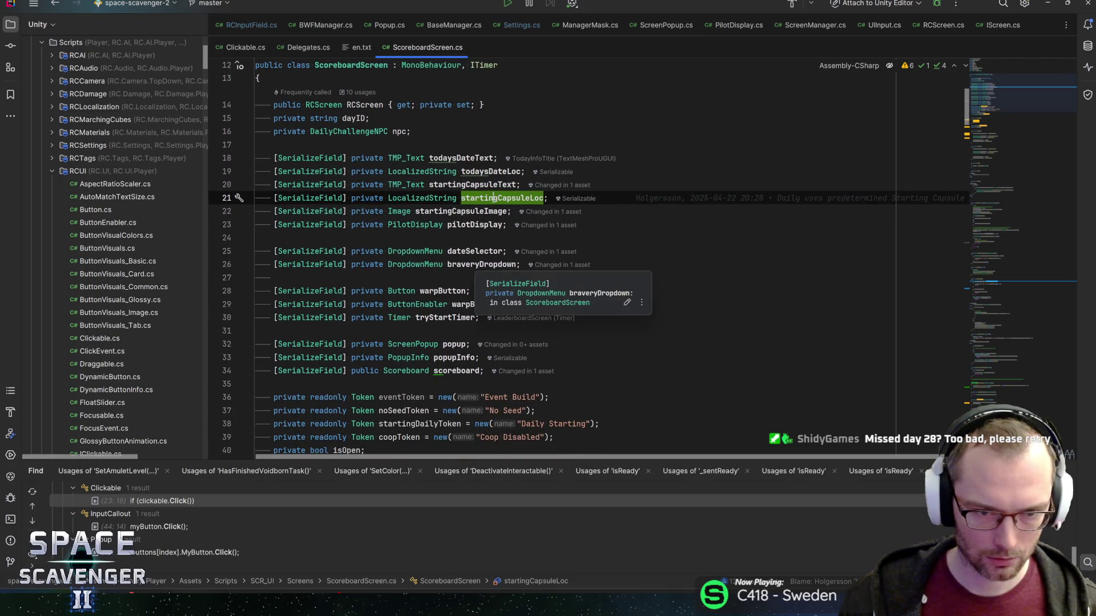
# Step: View the PopupInfo class definition, then return to ScoreboardScreen.cs
pyautogui.click(408, 238)
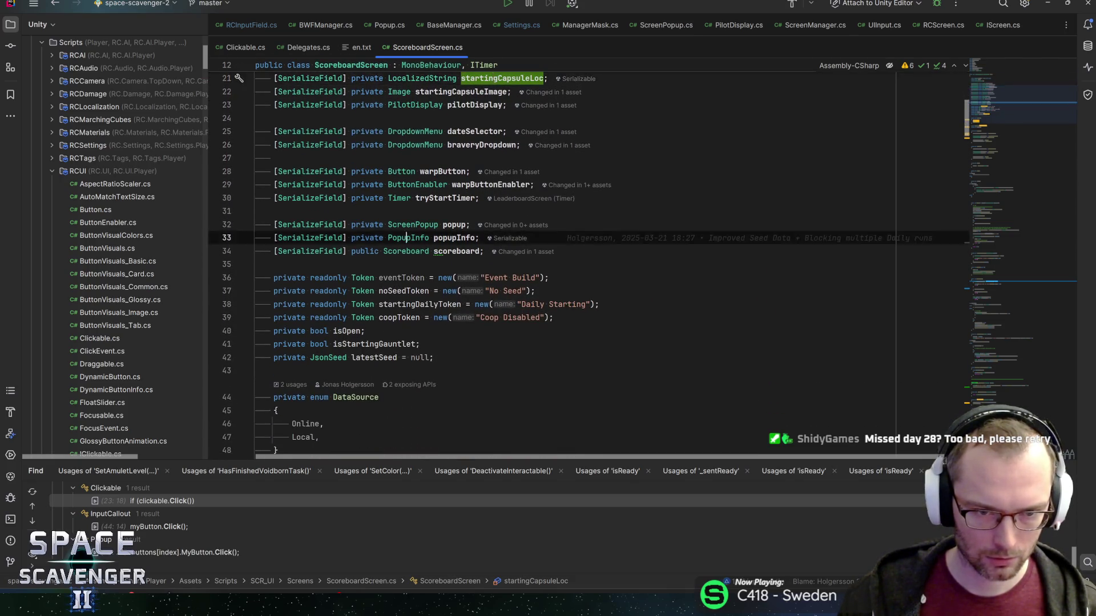
pyautogui.hotkey('ctrl', 'b')
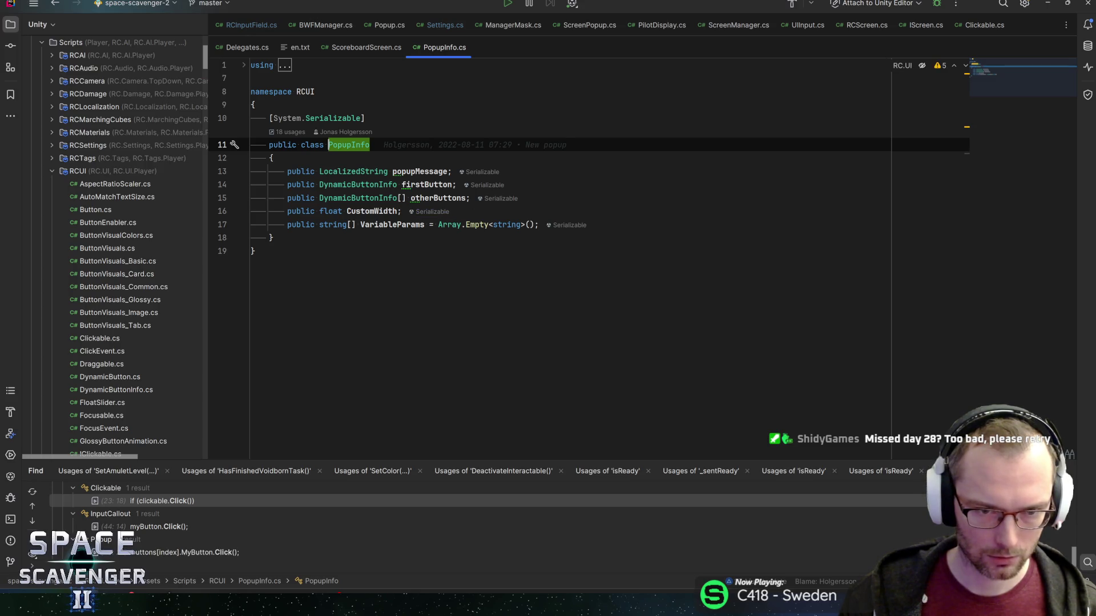
pyautogui.moveTo(428, 185)
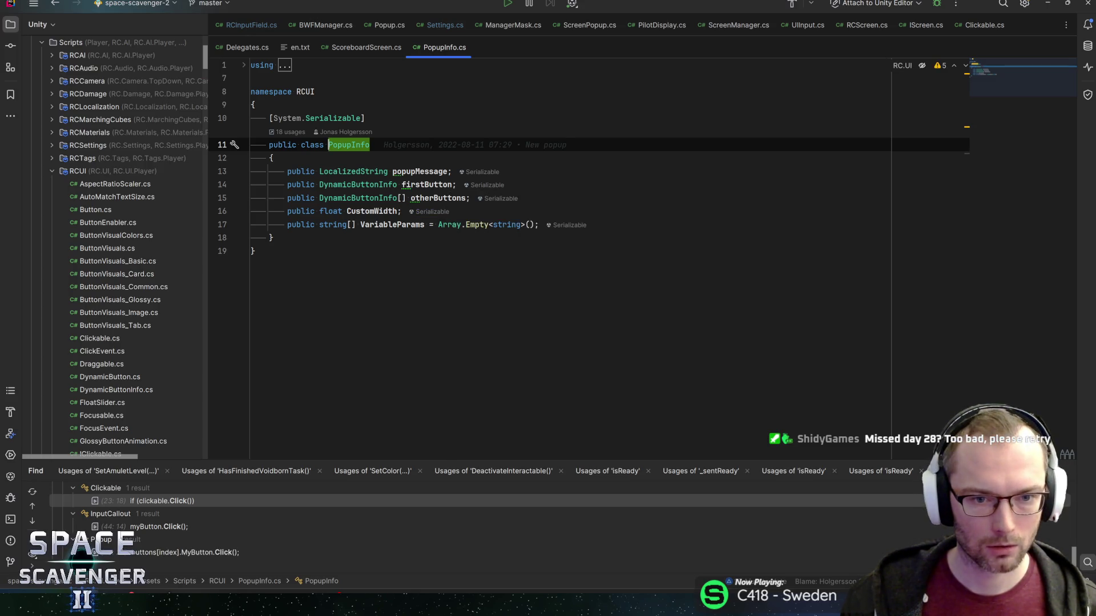
pyautogui.hotkey('ctrl', 'alt', 'Left')
# Step: Find where popupInfo is passed and go to the SetContent declaration in ScreenPopup.cs
pyautogui.click(452, 237)
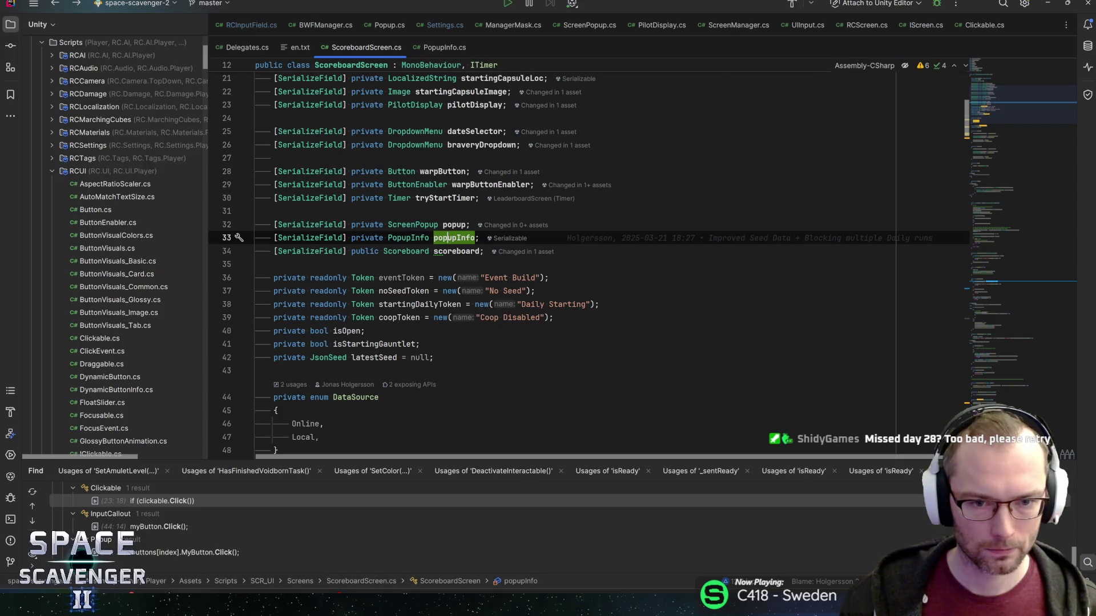
pyautogui.hotkey('ctrl', 'f')
pyautogui.press('Return')
pyautogui.press('Escape')
pyautogui.hotkey('ctrl', 'Left')
pyautogui.hotkey('ctrl', 'b')
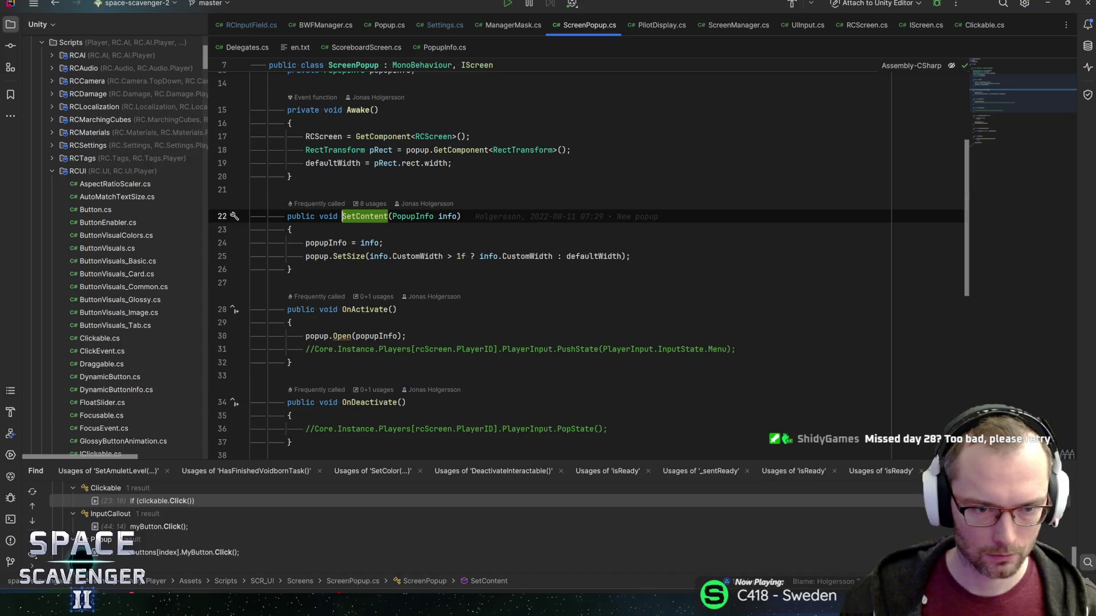
# Step: List popupInfo usages and jump to the Open(PopupInfo info) method in Popup.cs
pyautogui.click(376, 336)
pyautogui.hotkey('alt', 'F7')
pyautogui.hotkey('ctrl', 'Left')
pyautogui.hotkey('ctrl', 'b')
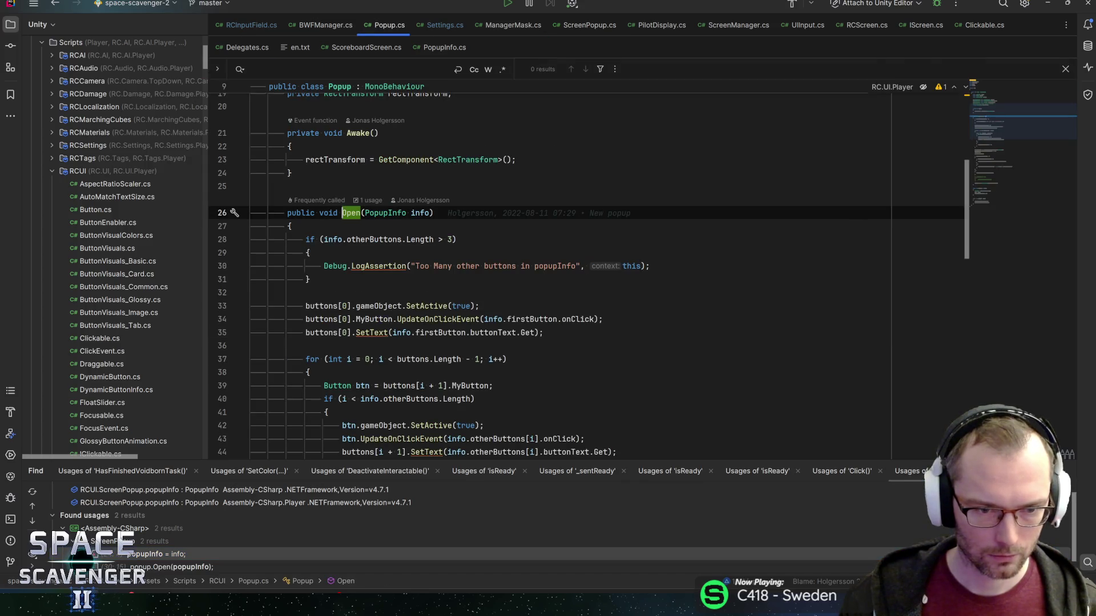
pyautogui.scroll(-1, 378, 266)
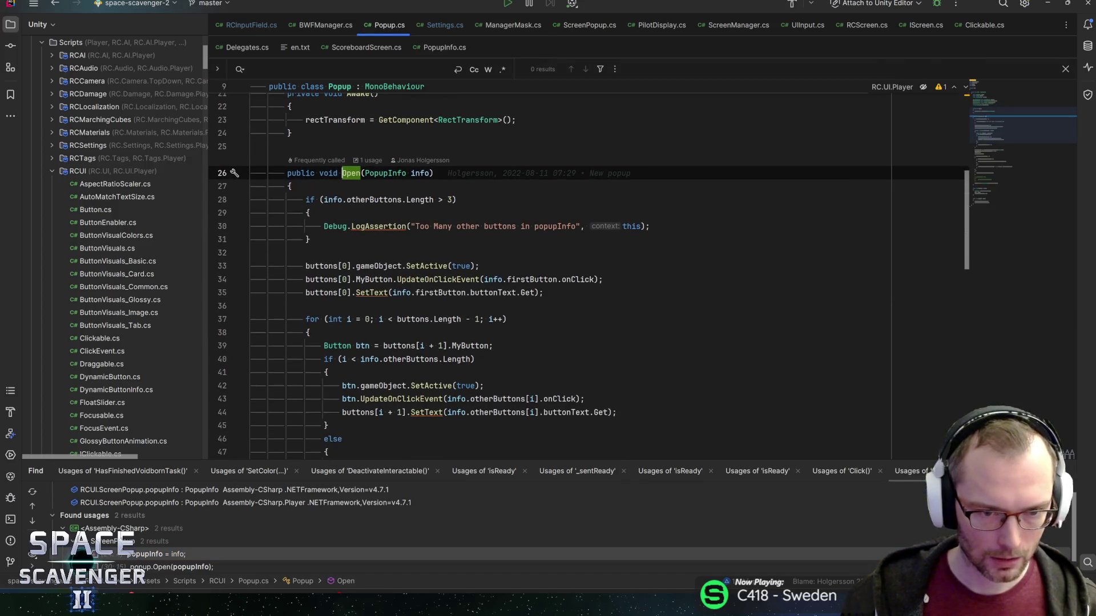
pyautogui.scroll(-1, 642, 276)
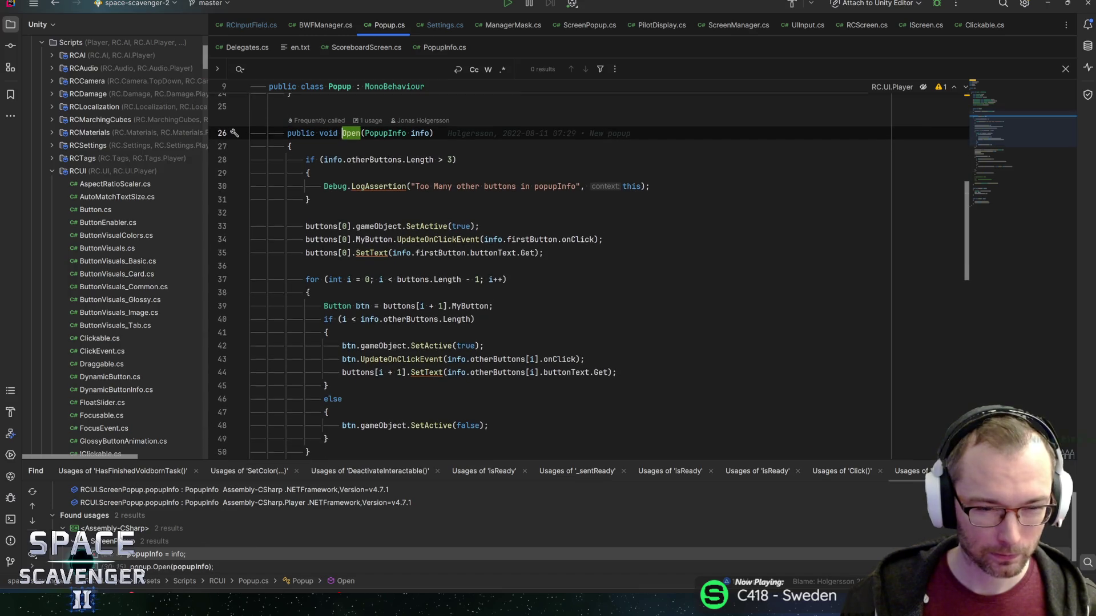
pyautogui.scroll(-5, 593, 274)
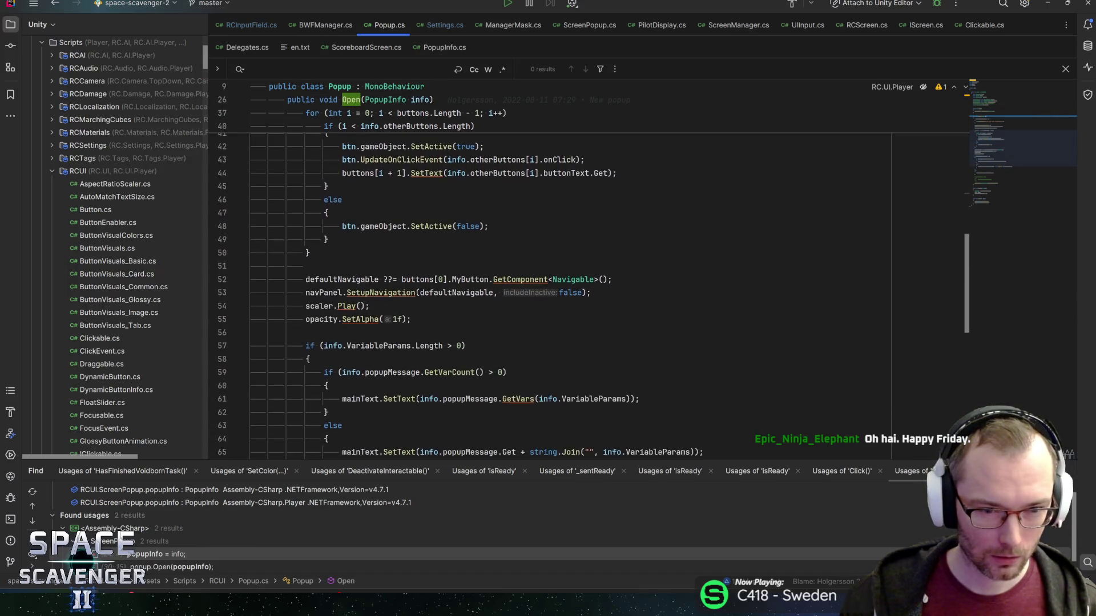
pyautogui.scroll(-1, 548, 296)
pyautogui.scroll(-1, 548, 320)
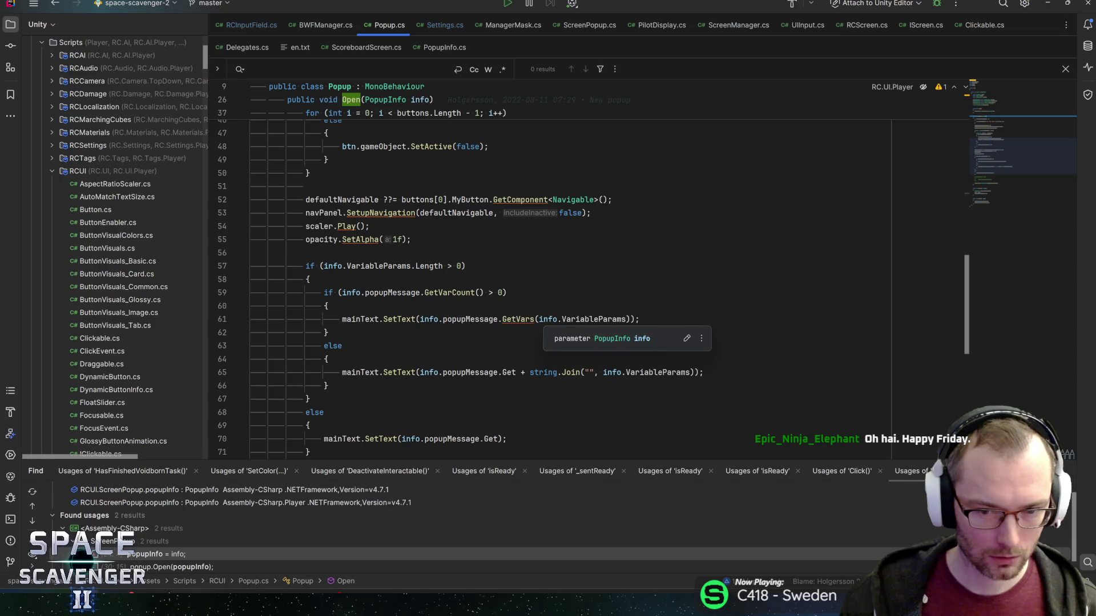
# Step: Review Open's GetVarCount branch, GetVars call, SetText calls and mainText uses, then return to Unity
pyautogui.click(331, 332)
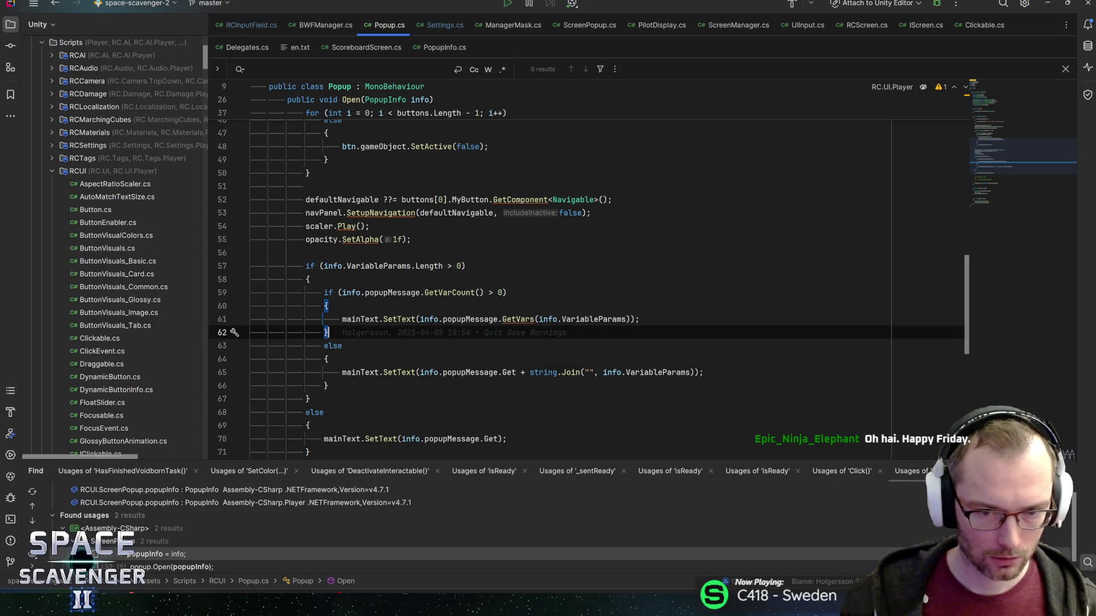
pyautogui.click(521, 319)
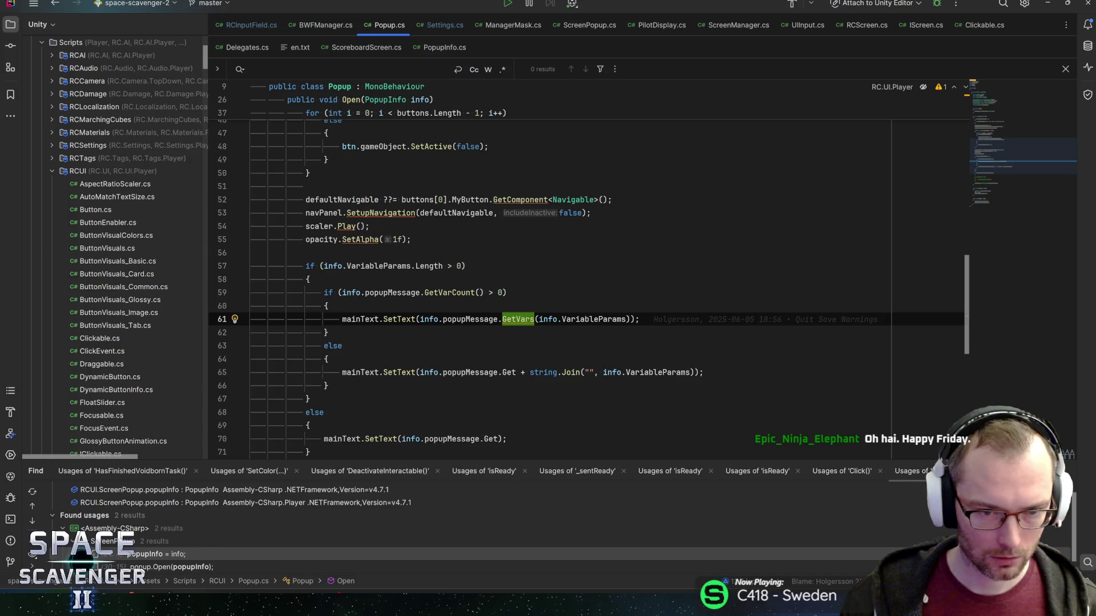
pyautogui.click(407, 319)
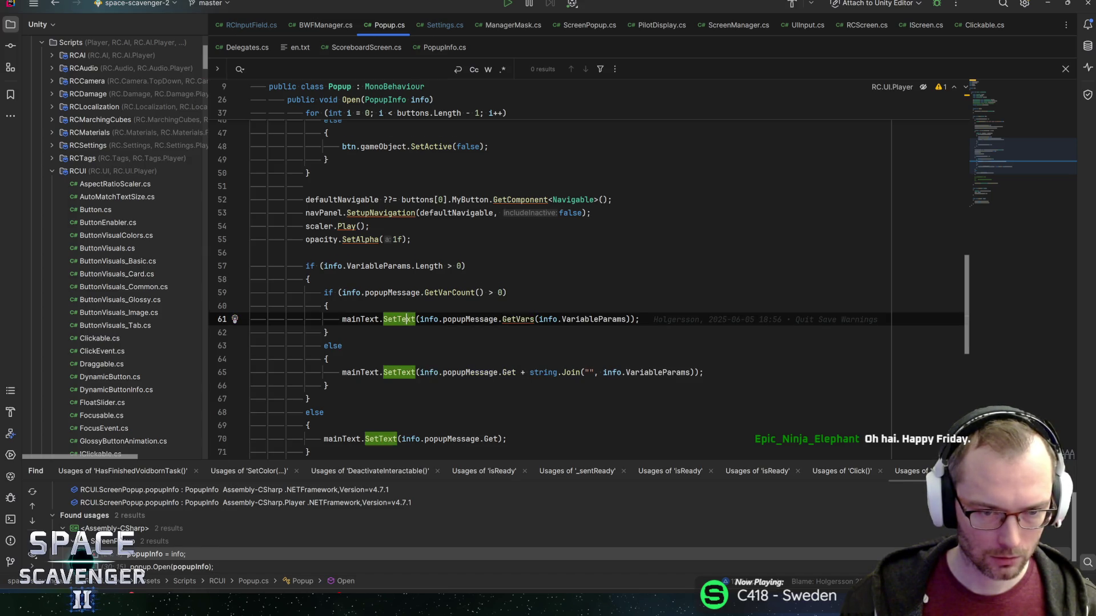
pyautogui.scroll(-2, 406, 319)
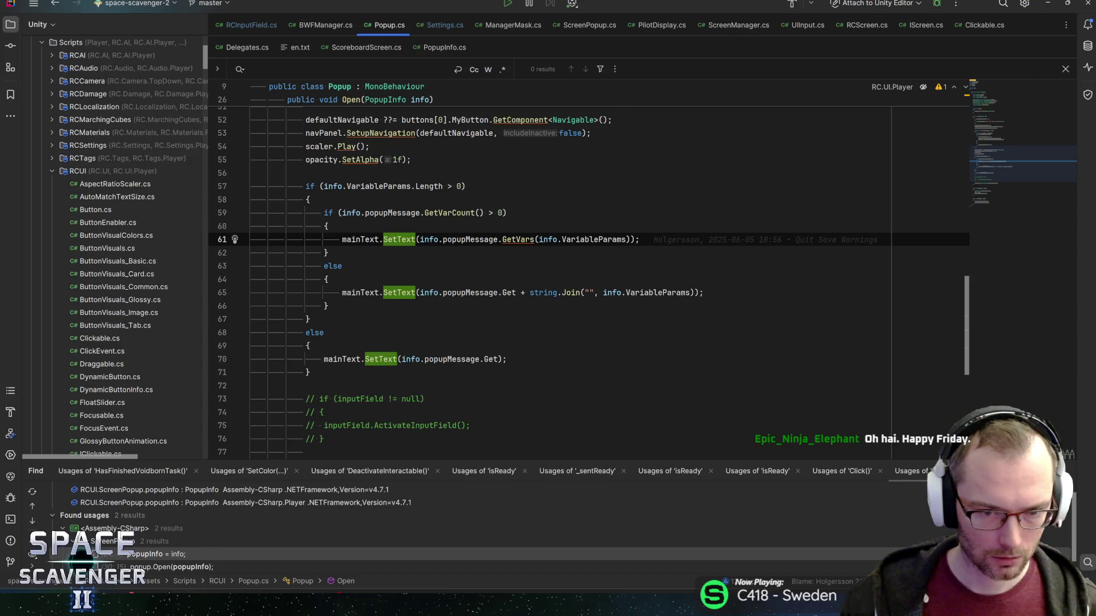
pyautogui.scroll(-1, 547, 285)
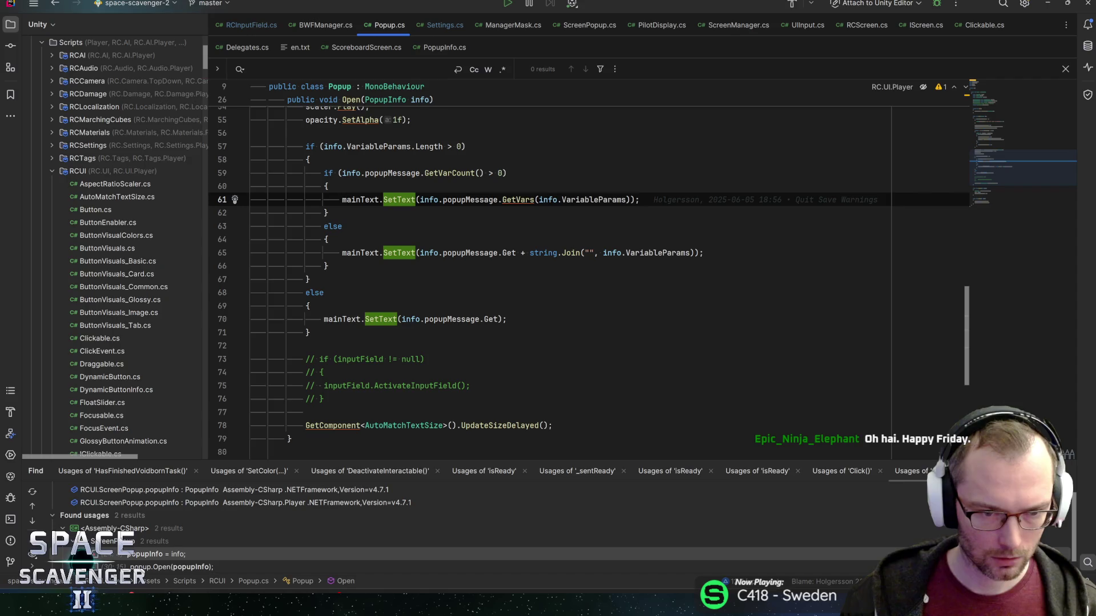
pyautogui.click(360, 319)
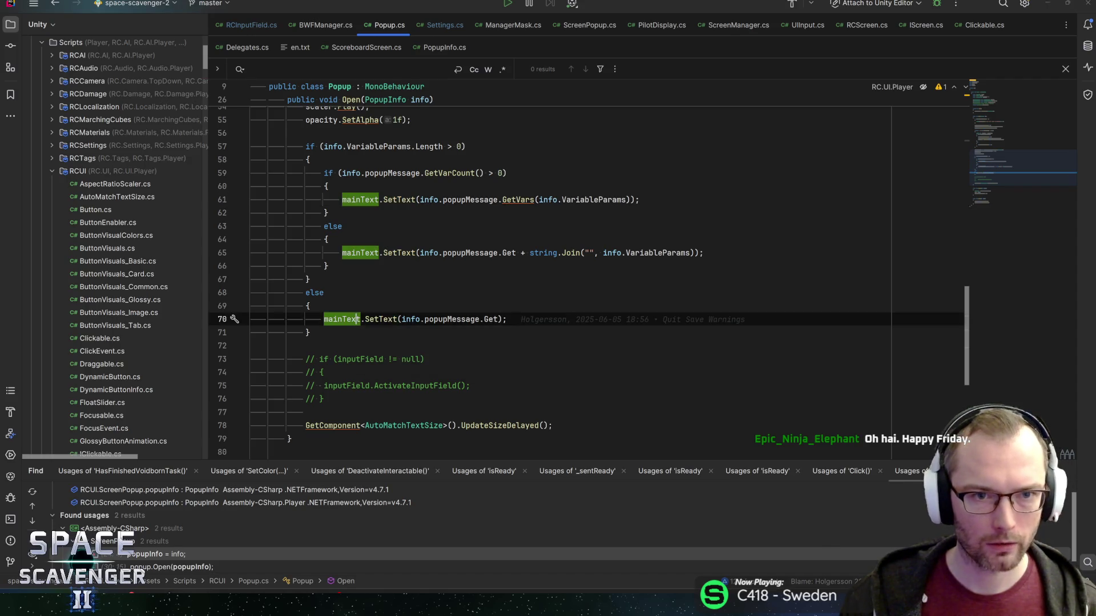
pyautogui.hotkey('alt', 'Tab')
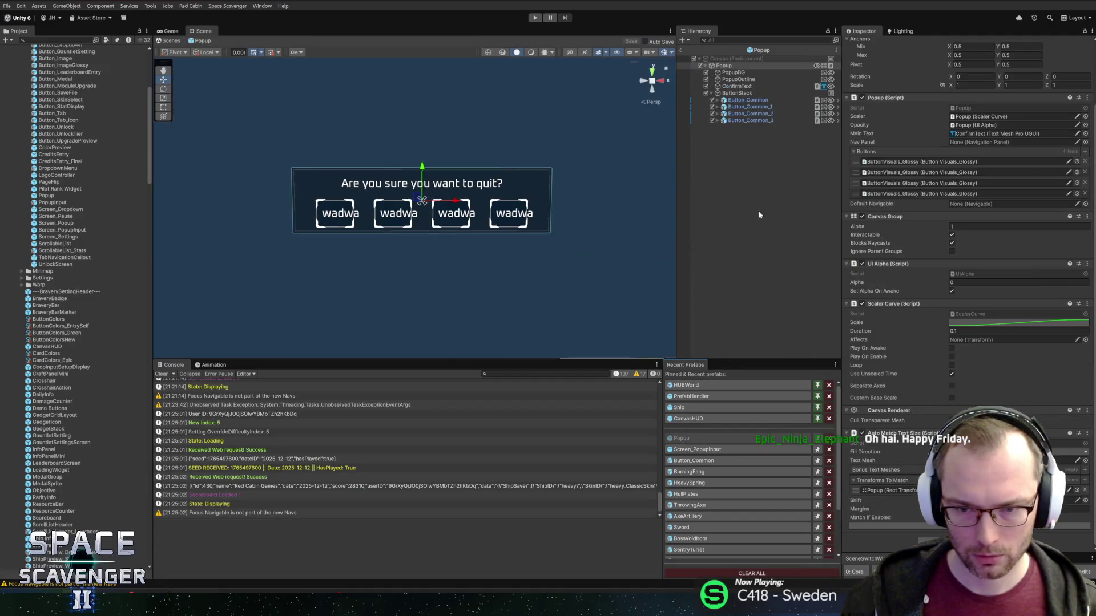
# Step: Select ConfirmText under LeaderboardScreen > Screen_Popup > Popup in the HUD hierarchy
pyautogui.click(731, 73)
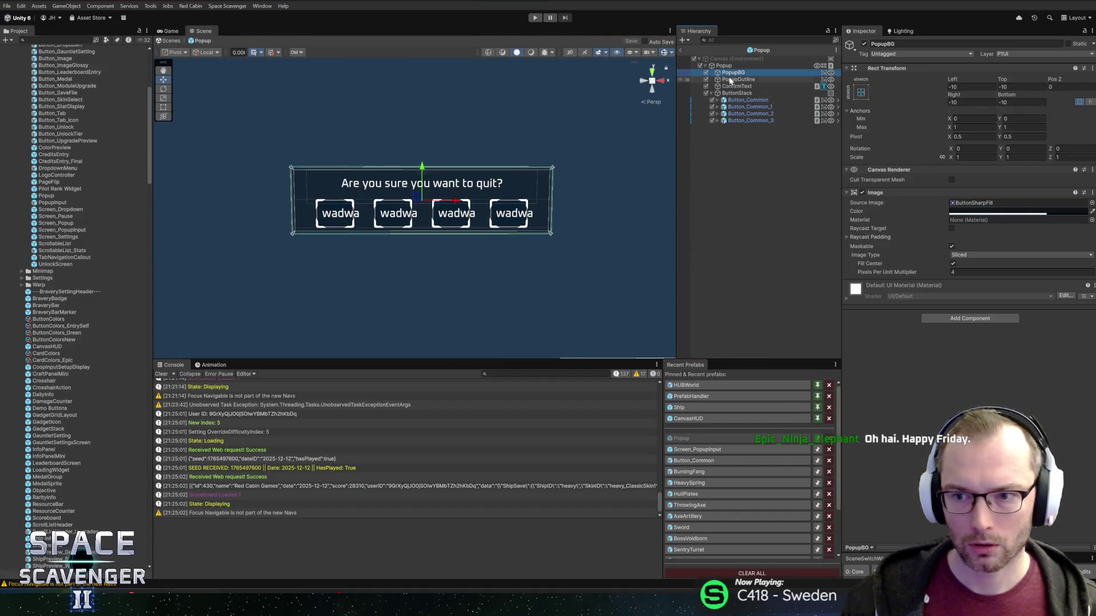
pyautogui.click(732, 79)
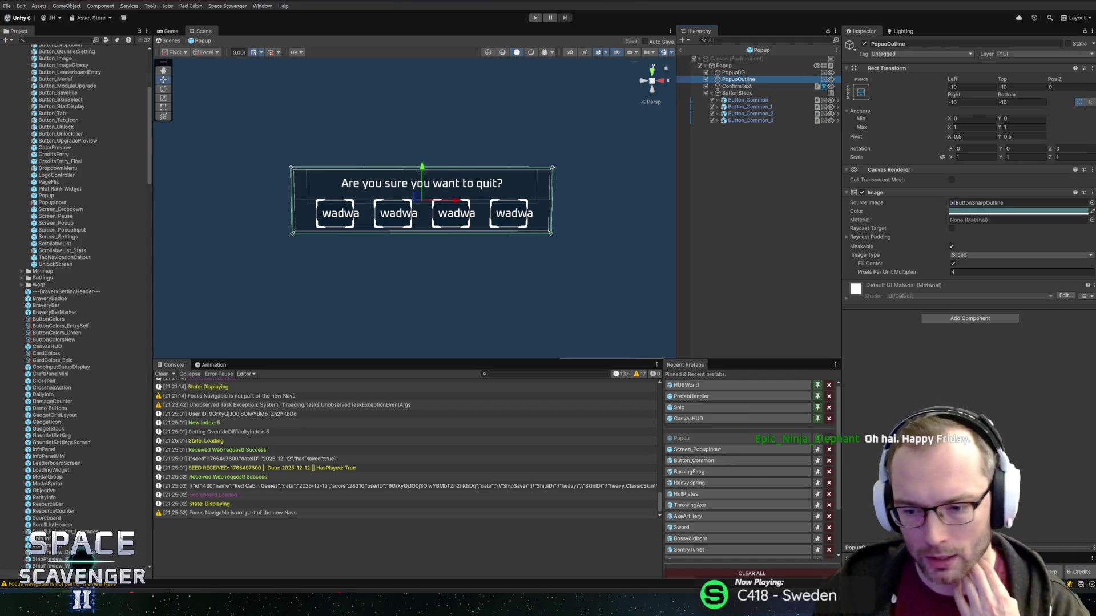
pyautogui.click(726, 77)
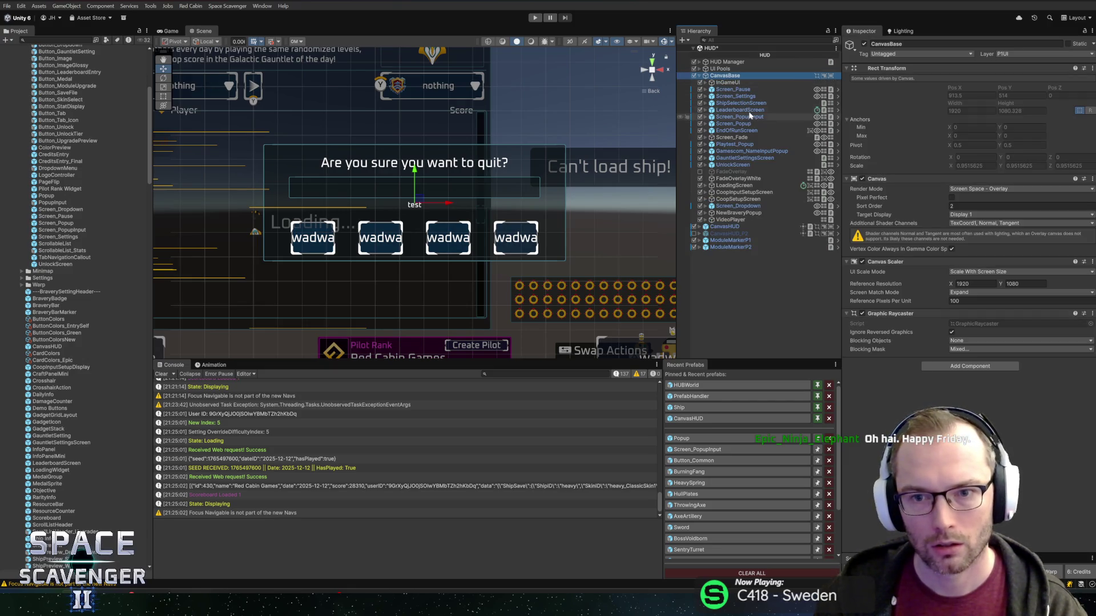
pyautogui.click(741, 110)
pyautogui.click(751, 145)
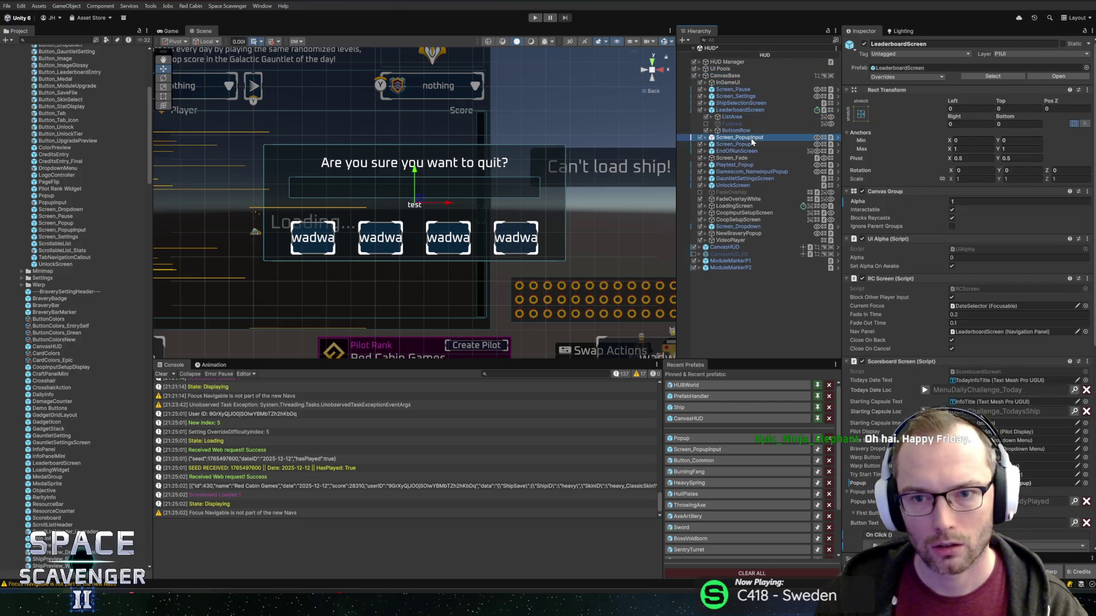
pyautogui.press('Right')
pyautogui.click(751, 159)
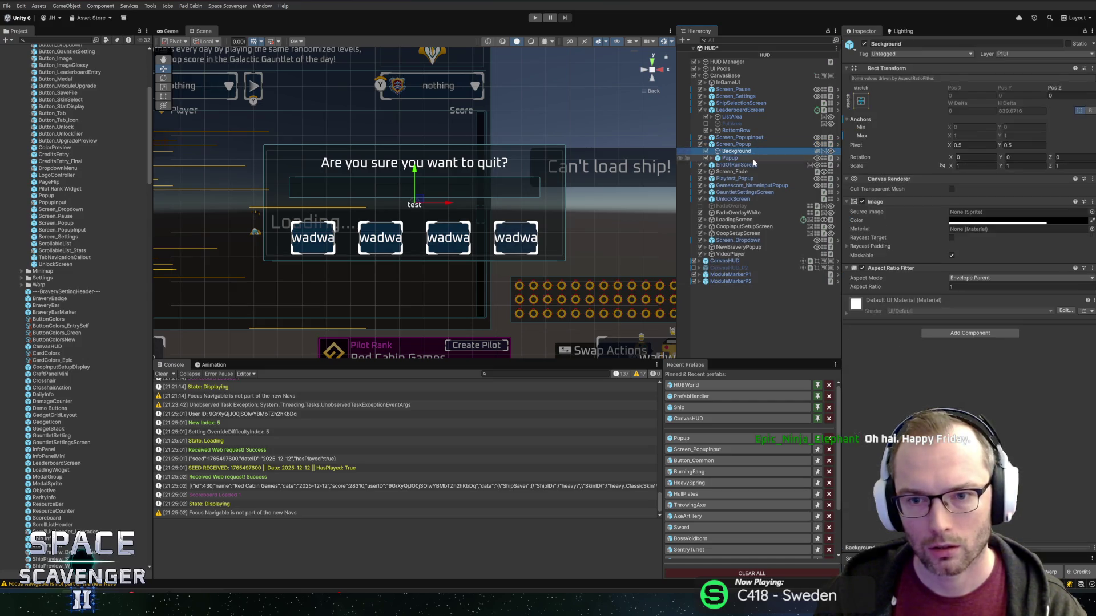
pyautogui.press('Right')
pyautogui.click(743, 178)
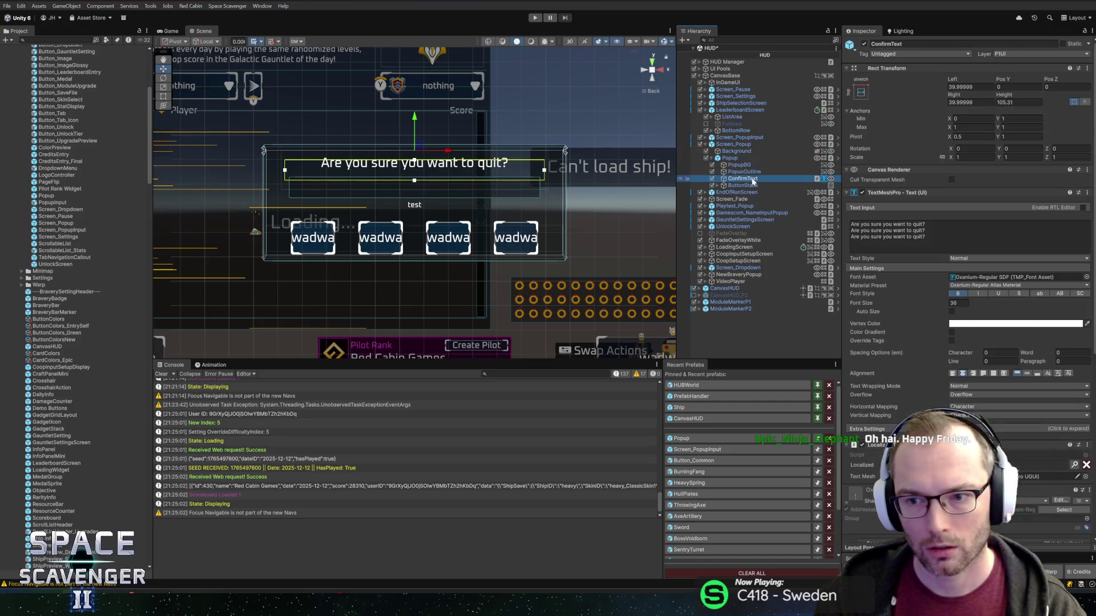
# Step: Revert ConfirmText's Font Style override, turn off Bold in the Screen_Popup prefab, and enter Play mode
pyautogui.click(959, 295)
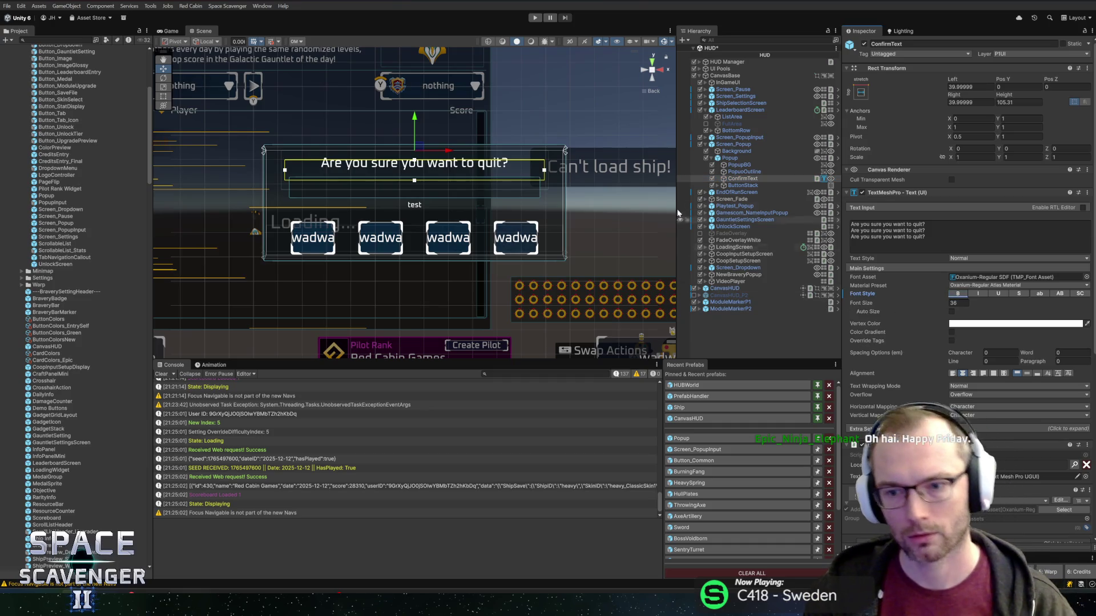
pyautogui.rightClick(868, 299)
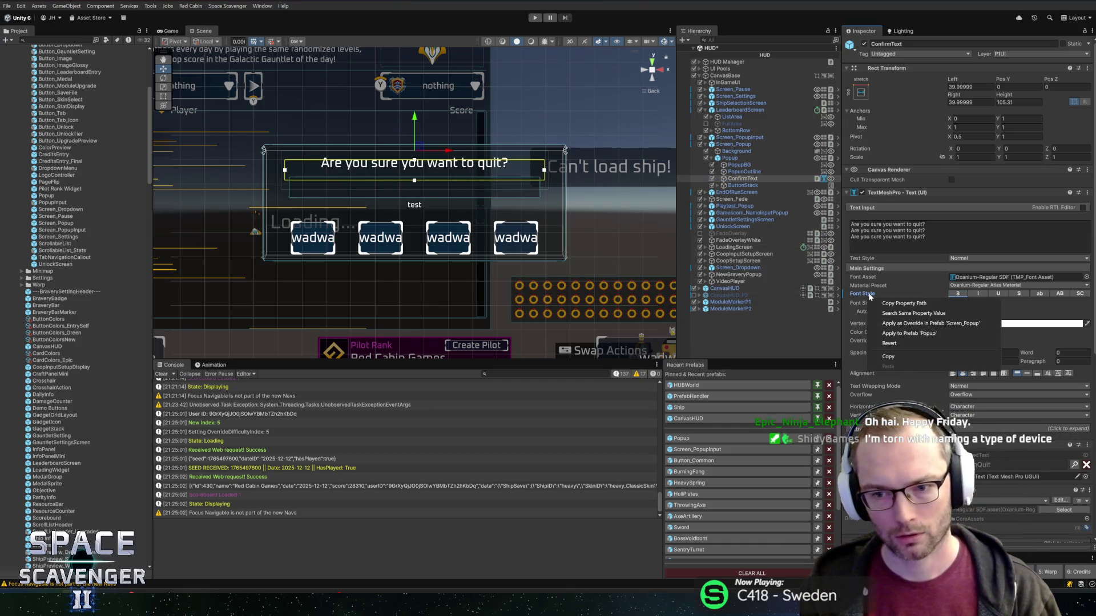
pyautogui.click(891, 344)
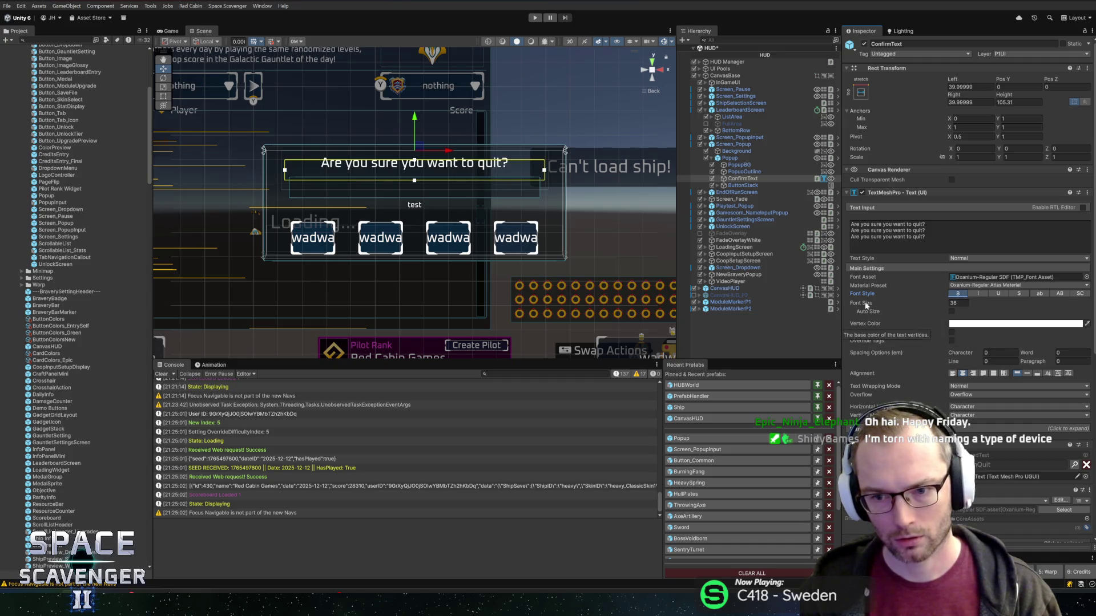
pyautogui.click(837, 144)
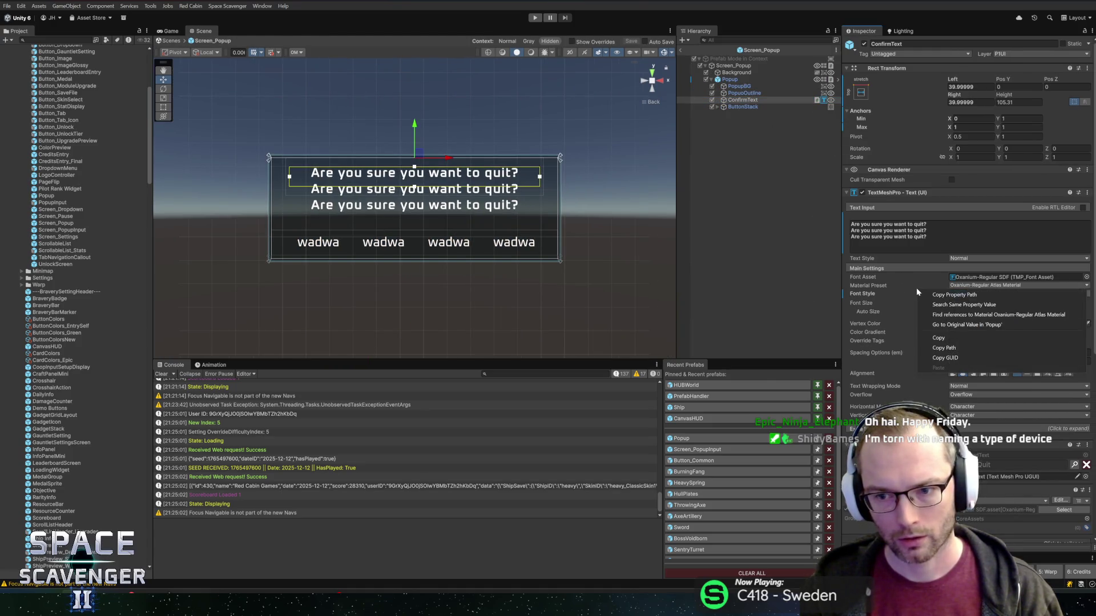
pyautogui.click(958, 293)
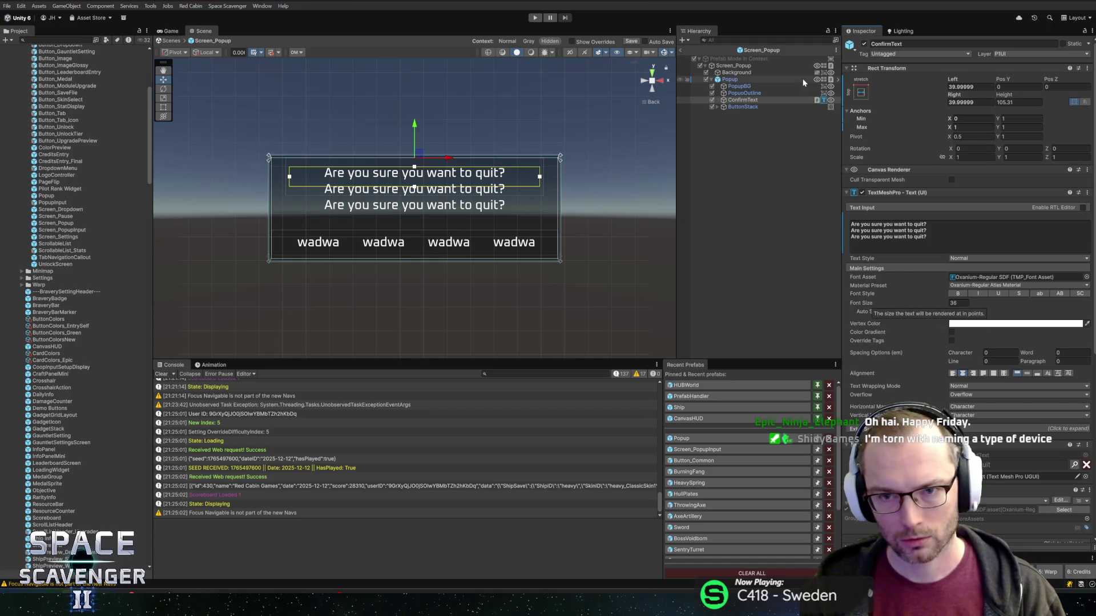
pyautogui.click(681, 50)
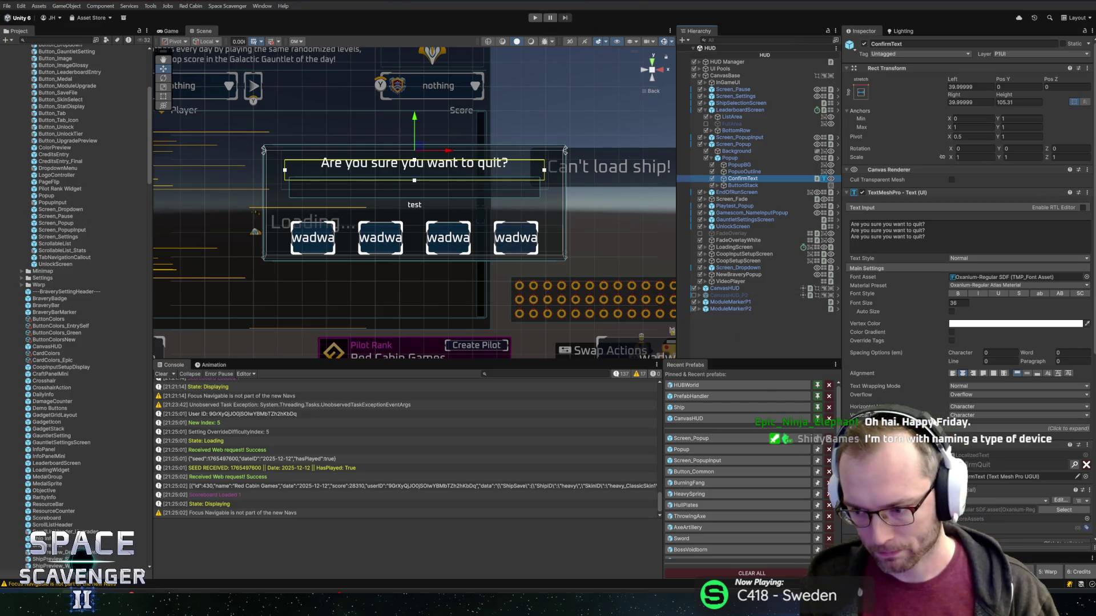
pyautogui.click(535, 17)
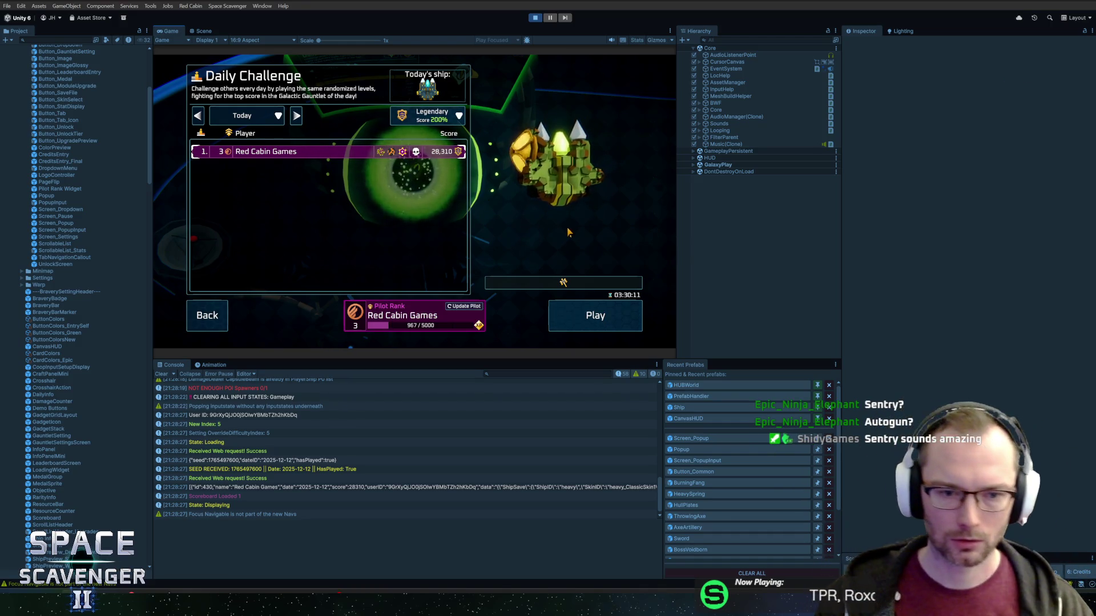
# Step: Enlarge the game view and reopen the Daily Challenge leaderboard to check the popup
pyautogui.press('Escape')
pyautogui.press('s')
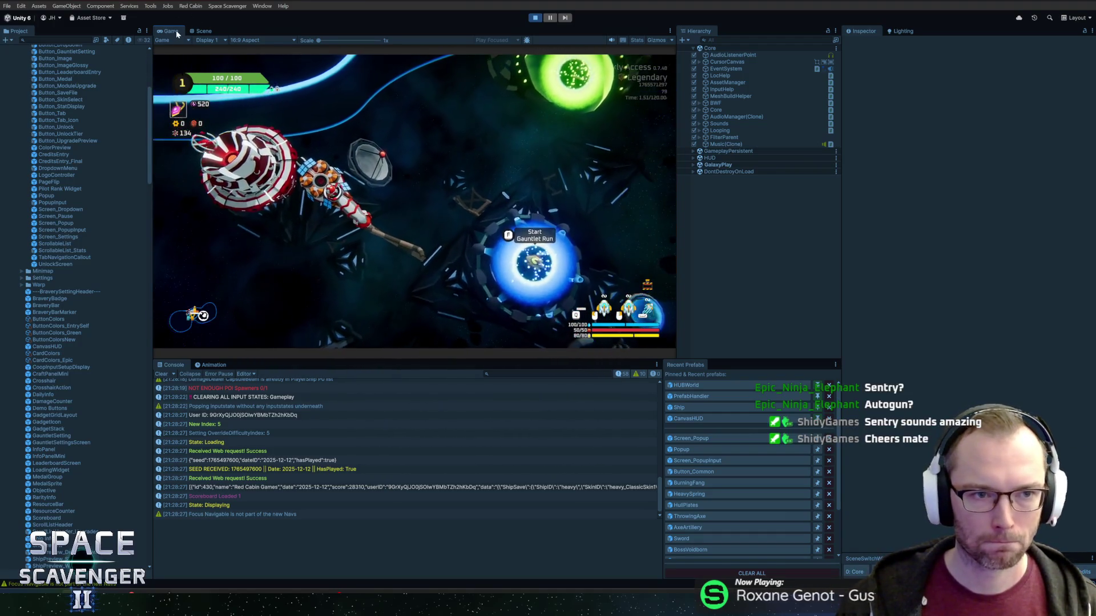
pyautogui.doubleClick(174, 30)
pyautogui.press('w')
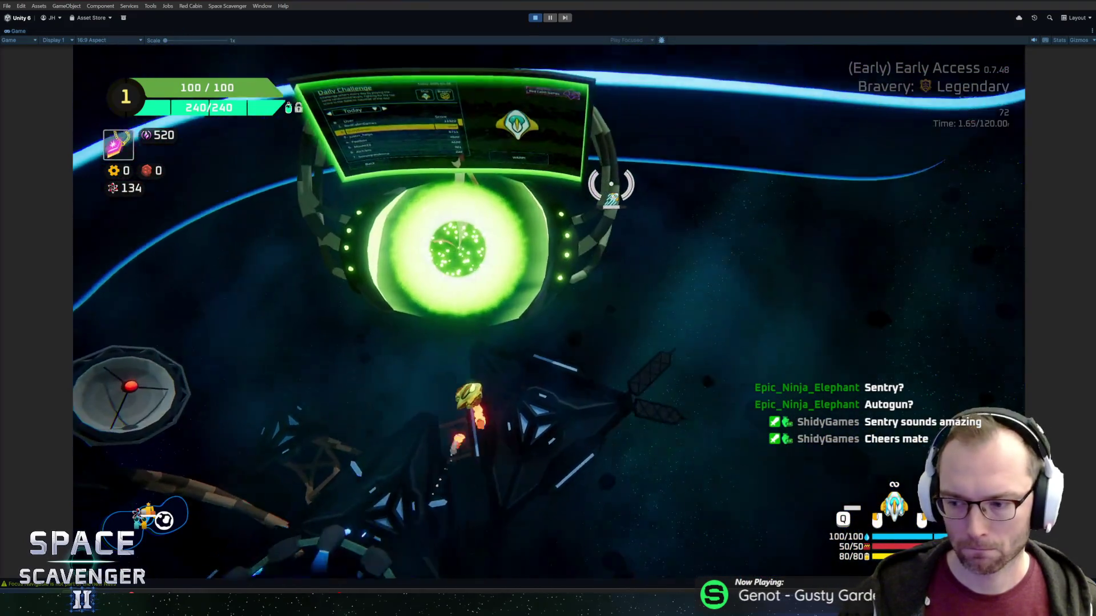
pyautogui.press('f')
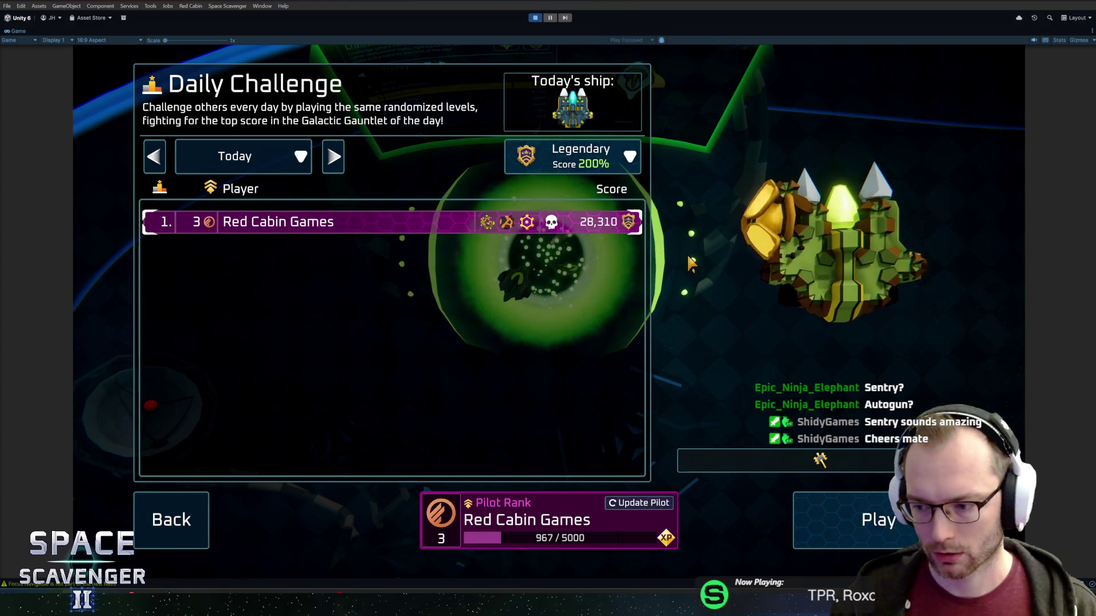
pyautogui.press('Escape')
pyautogui.press('s')
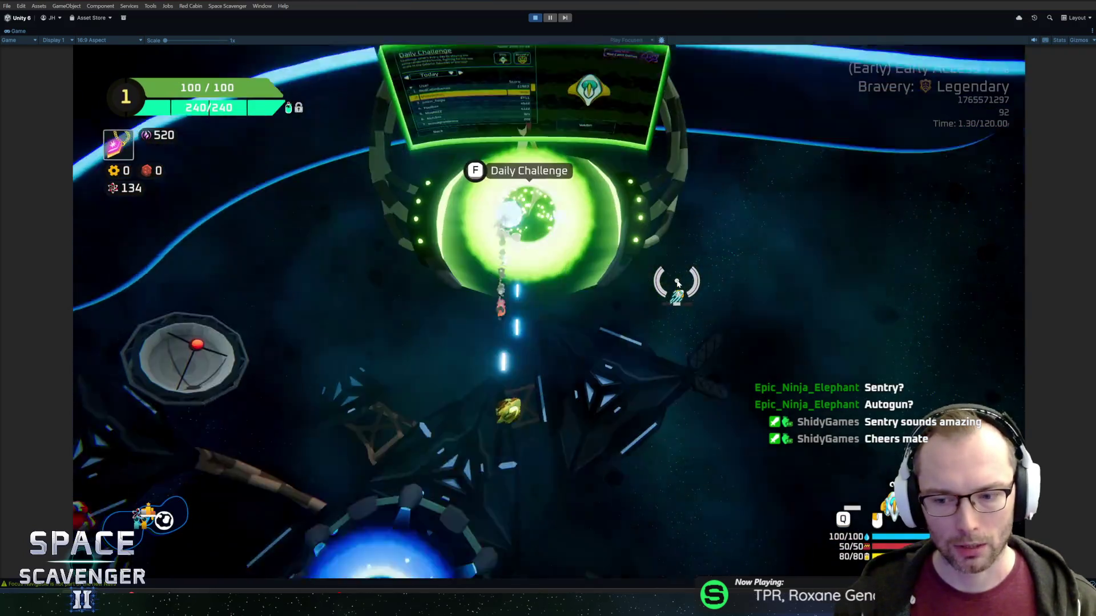
# Step: Spawn a SentryTurret with the debug console command 'spawn sent' and grab it with the ship
pyautogui.press('`')
pyautogui.write('spawn ')
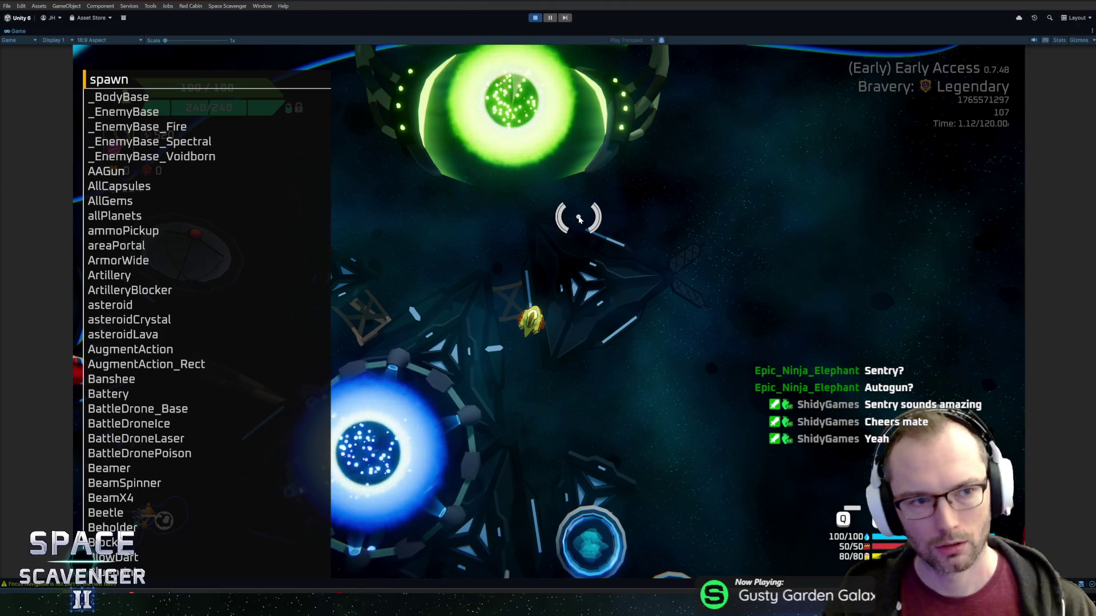
pyautogui.write('sent')
pyautogui.press('Tab')
pyautogui.press('Return')
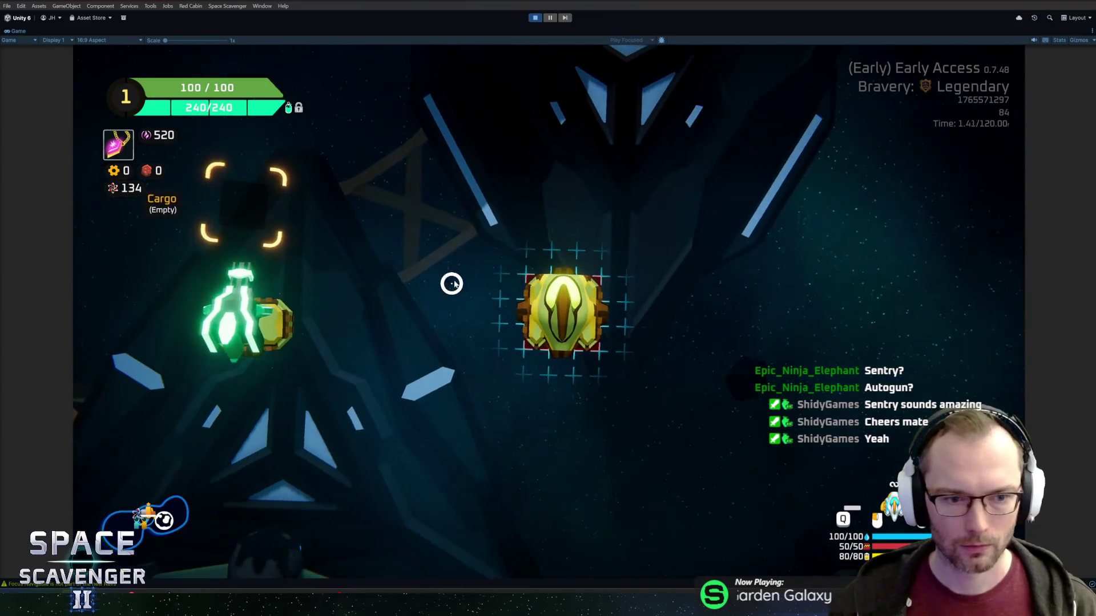
pyautogui.press('d')
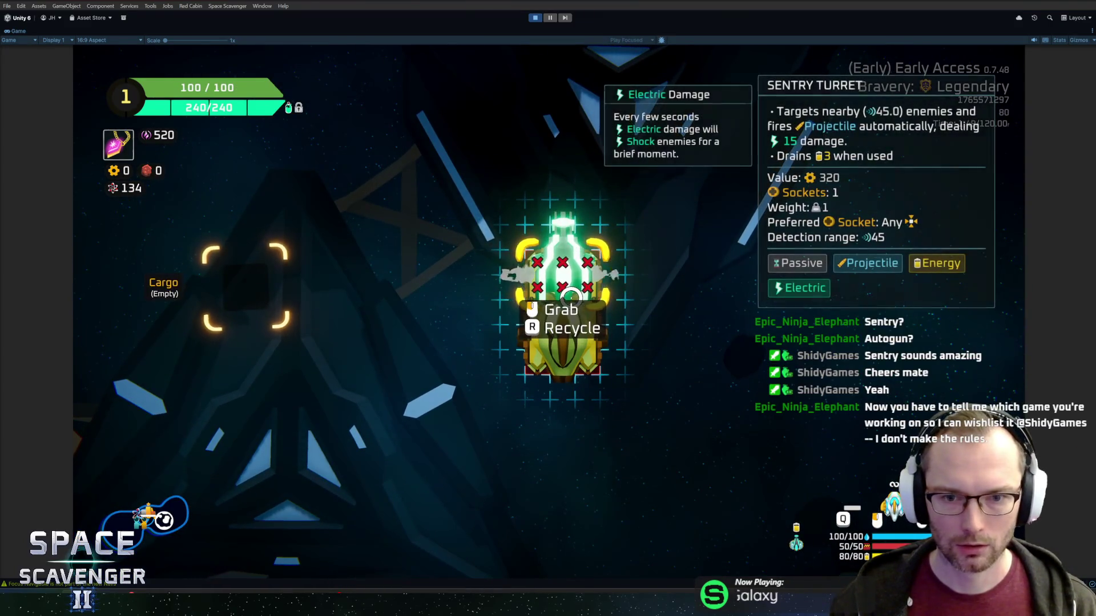
pyautogui.click(587, 243)
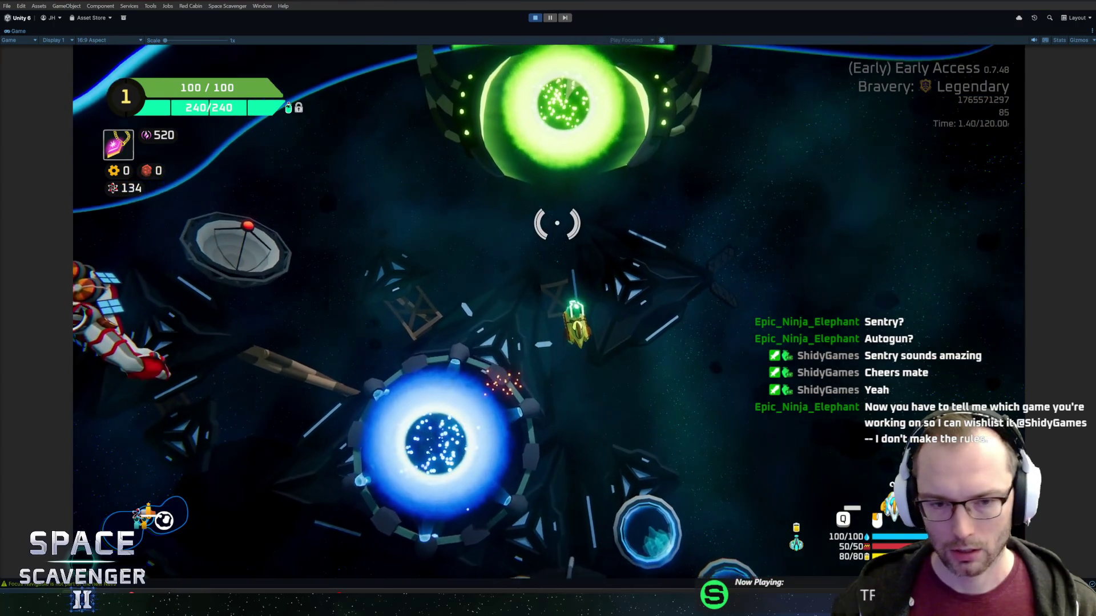
# Step: Stop Play mode and commit the 13 changed files to master in GitHub Desktop
pyautogui.hotkey('ctrl', 'p')
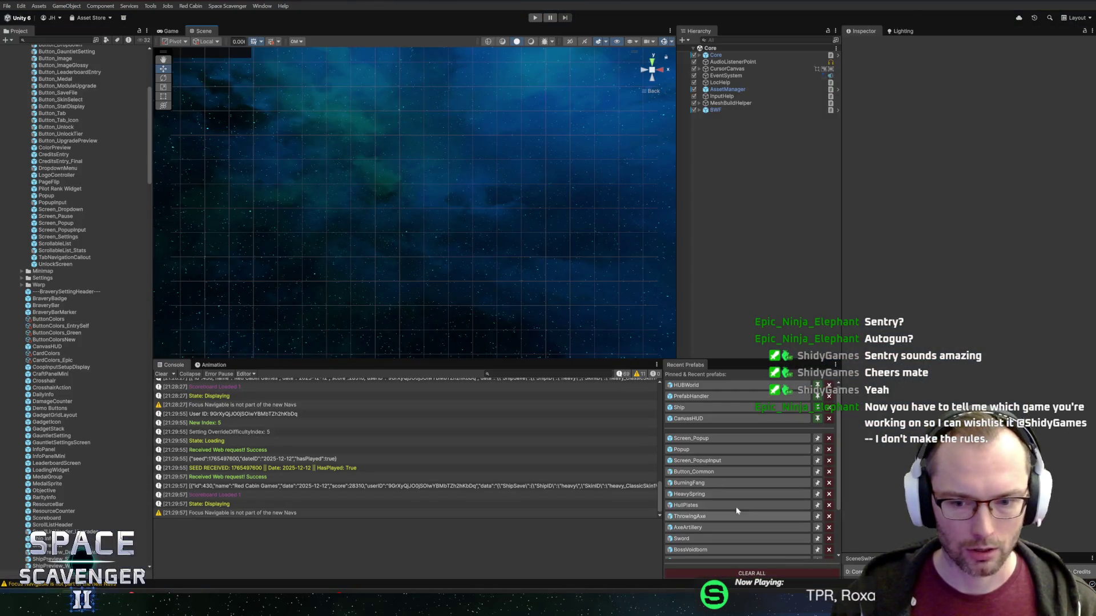
pyautogui.hotkey('alt', 'Tab')
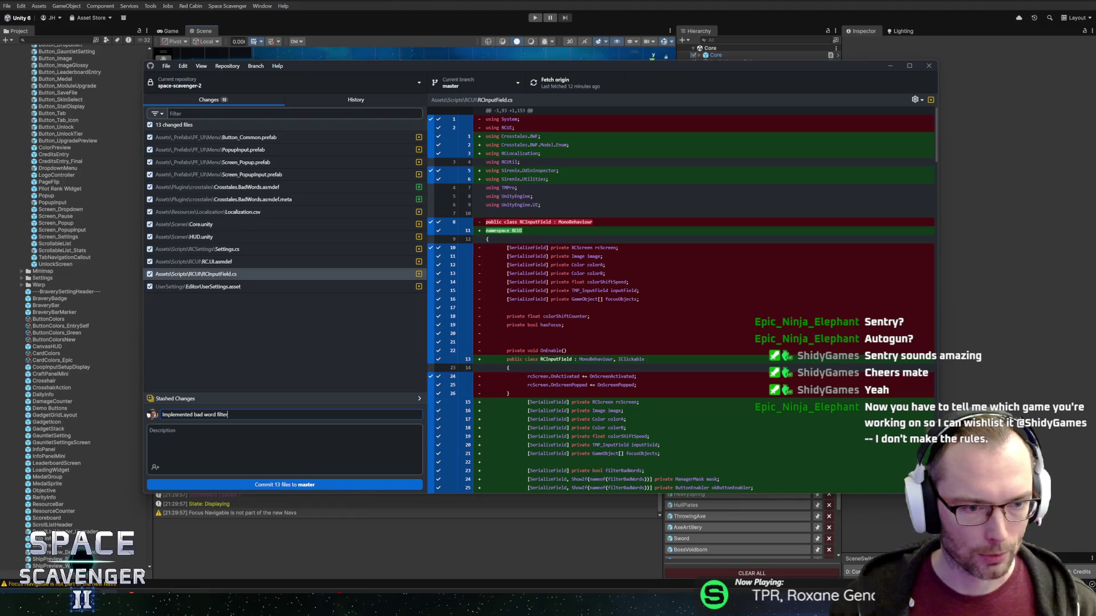
pyautogui.click(261, 485)
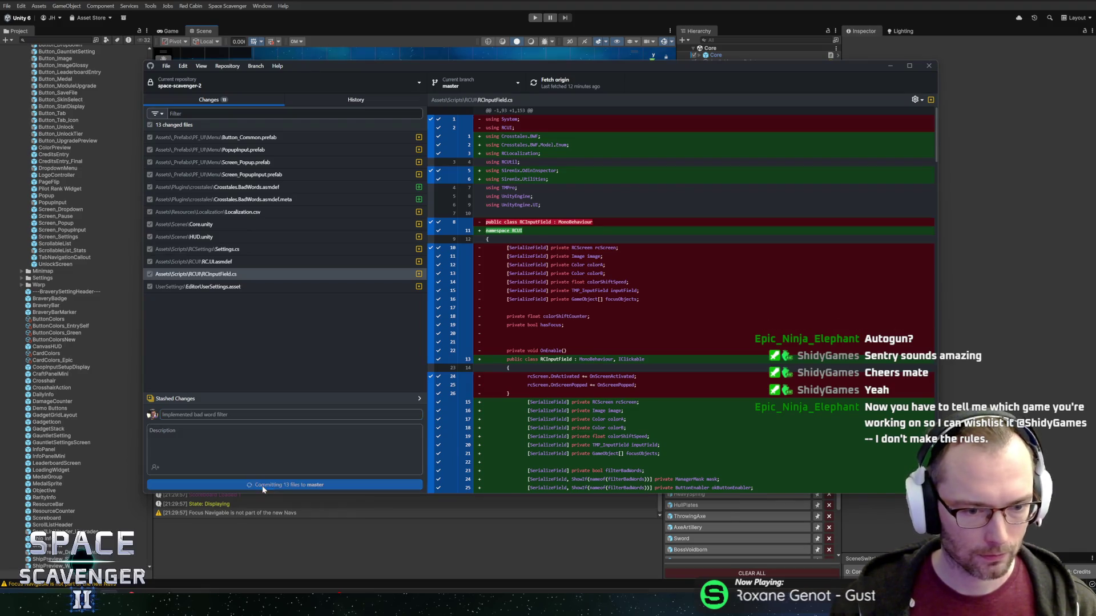
pyautogui.hotkey('alt', 'Tab')
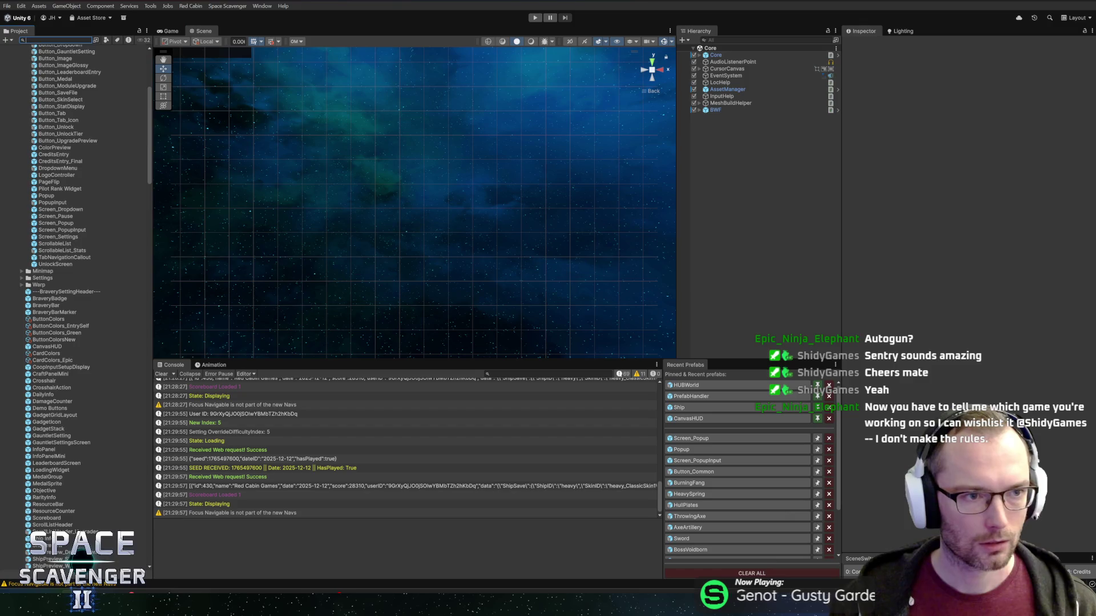
# Step: Search the Project window for 'bullet'
pyautogui.write('llet')
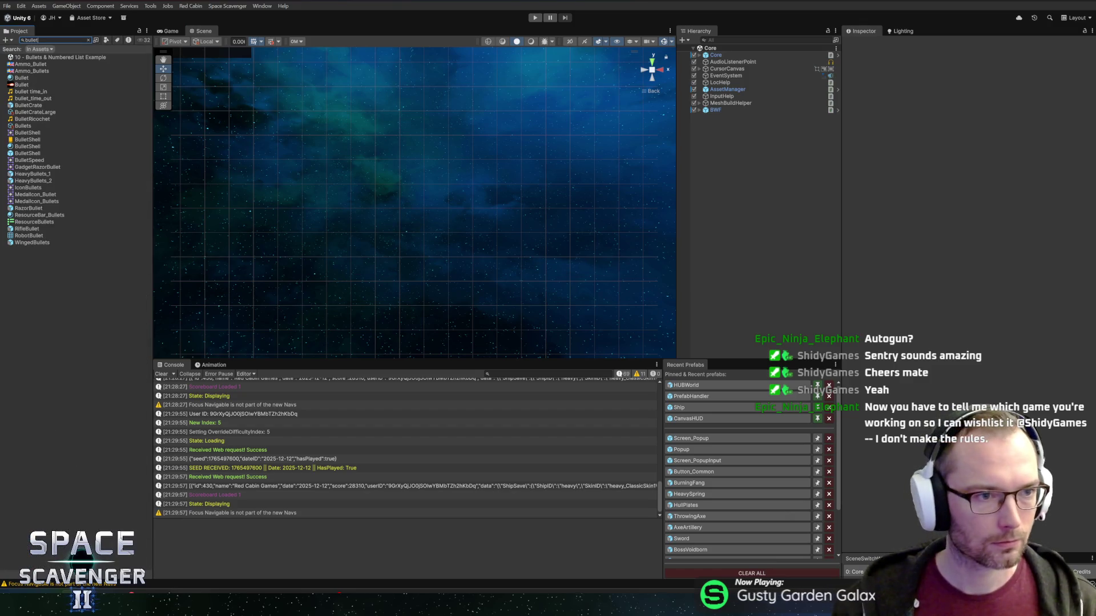
pyautogui.write('st')
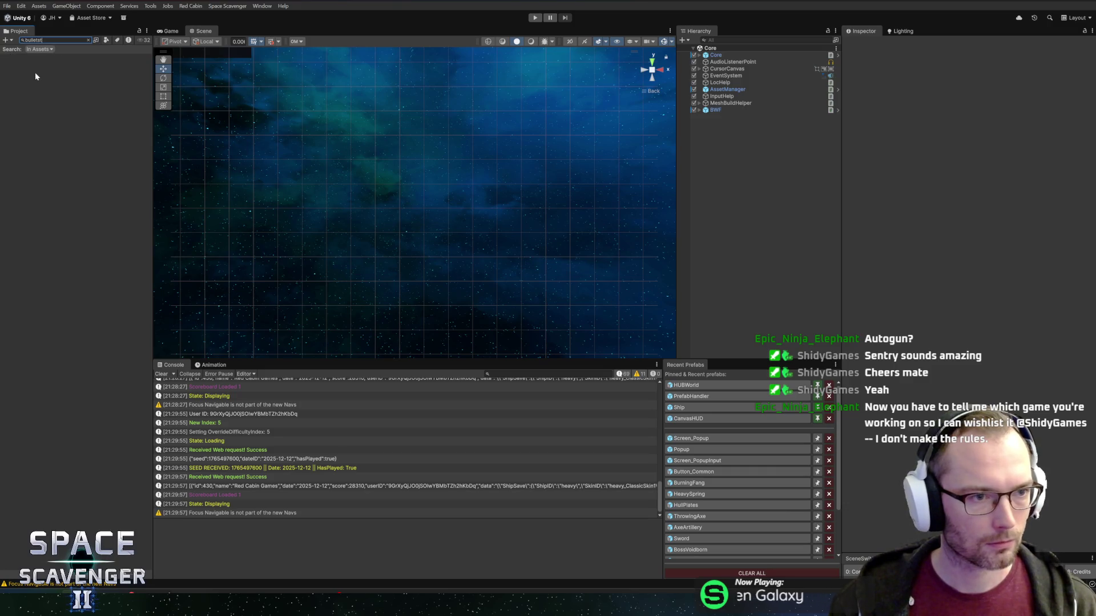
pyautogui.press('BackSpace')
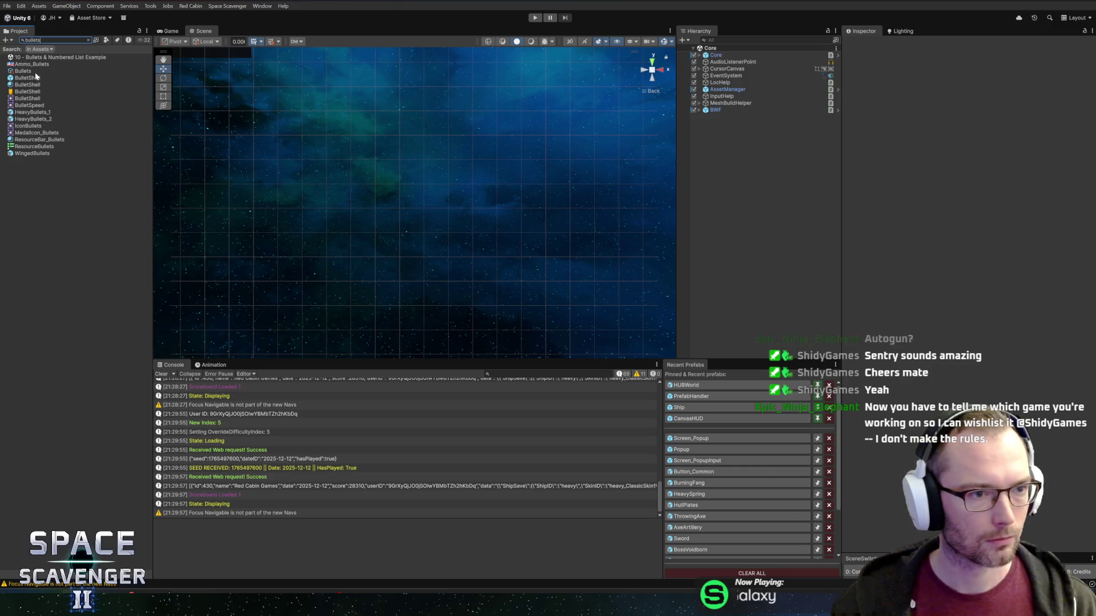
pyautogui.press('BackSpace')
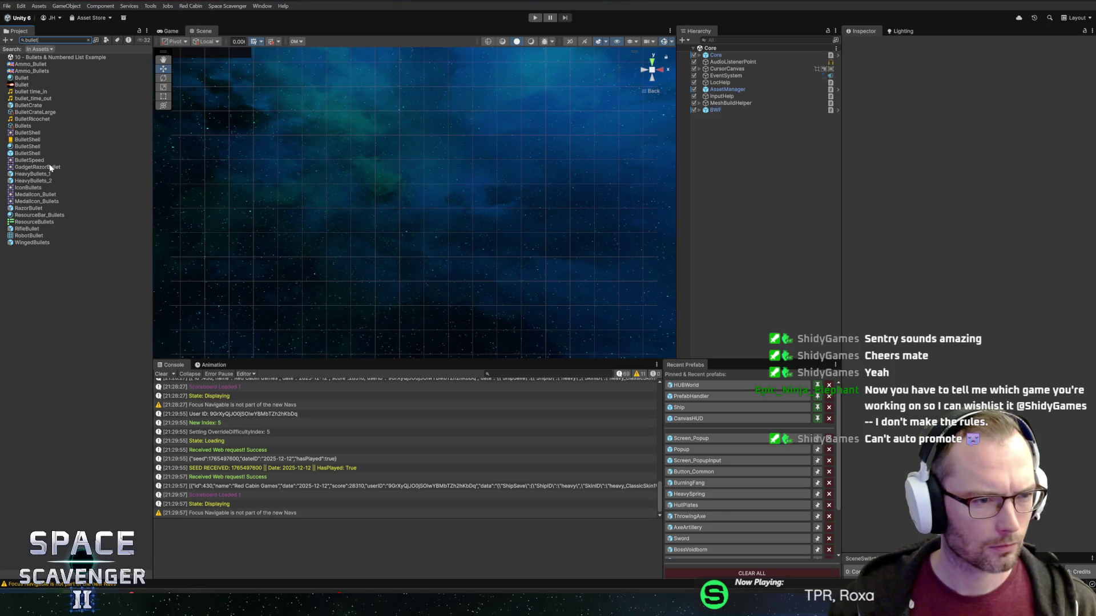
# Step: Set BulletCrate's UpgradeA New Amount to 20 and open UpgradeAction_Storage.cs in Rider
pyautogui.doubleClick(29, 105)
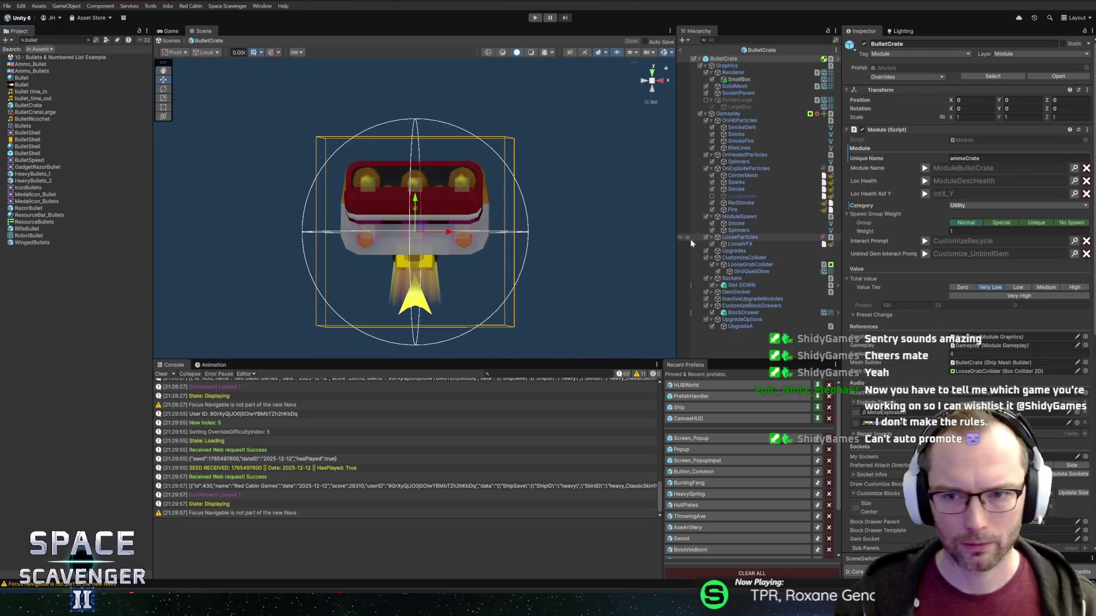
pyautogui.click(759, 327)
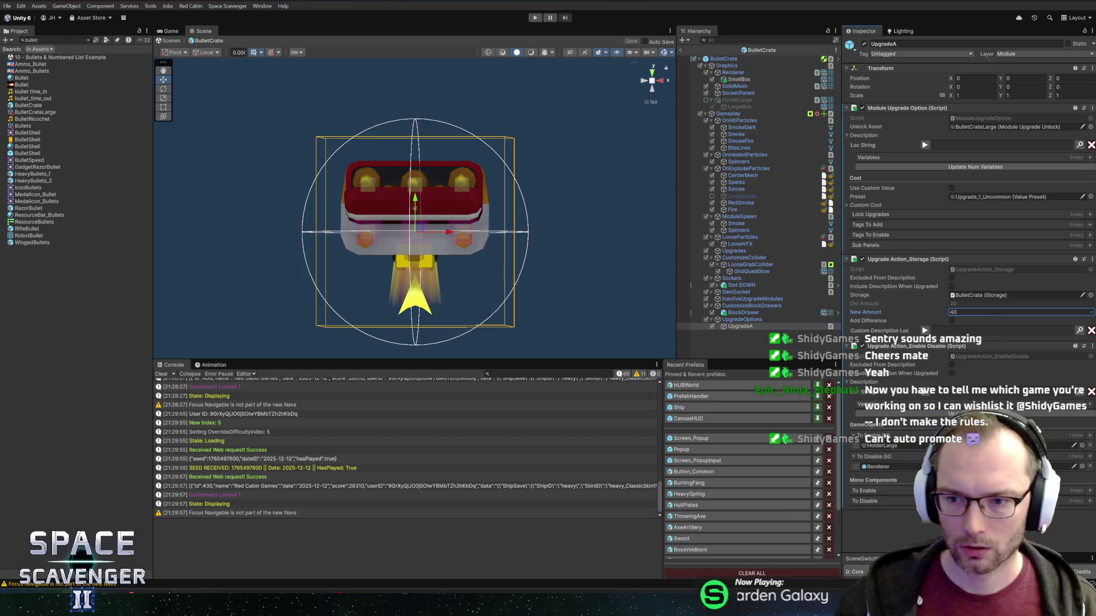
pyautogui.hotkey('ctrl', 'a')
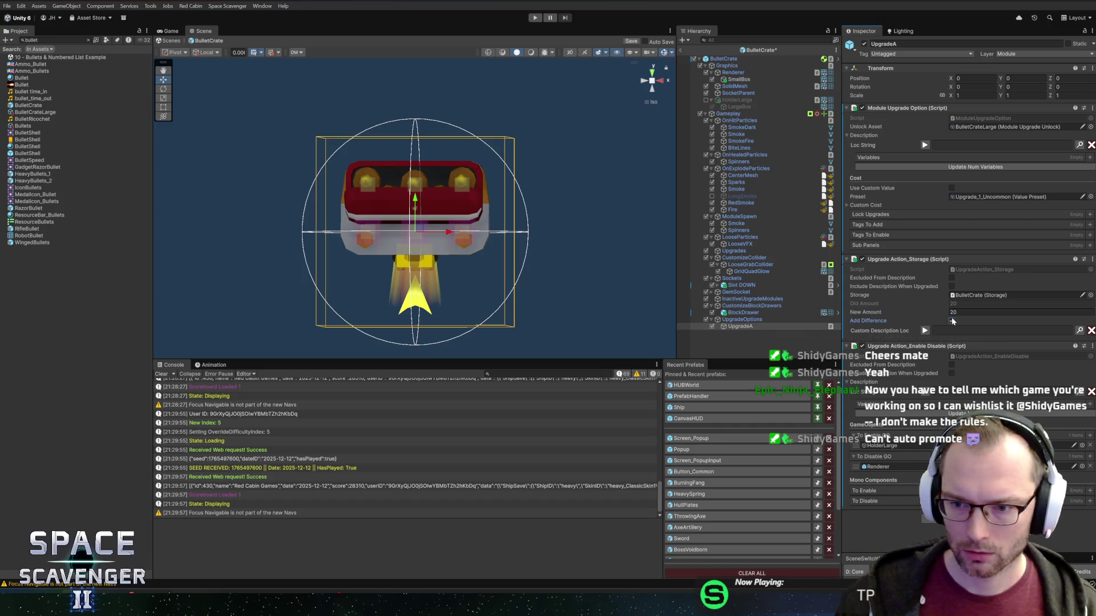
pyautogui.rightClick(899, 260)
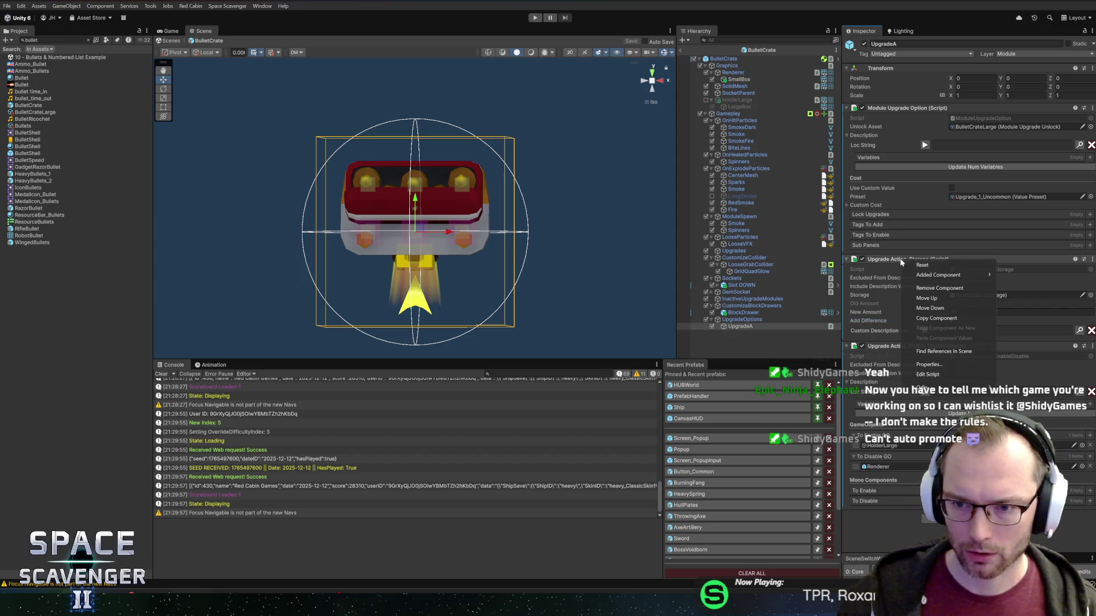
pyautogui.click(927, 374)
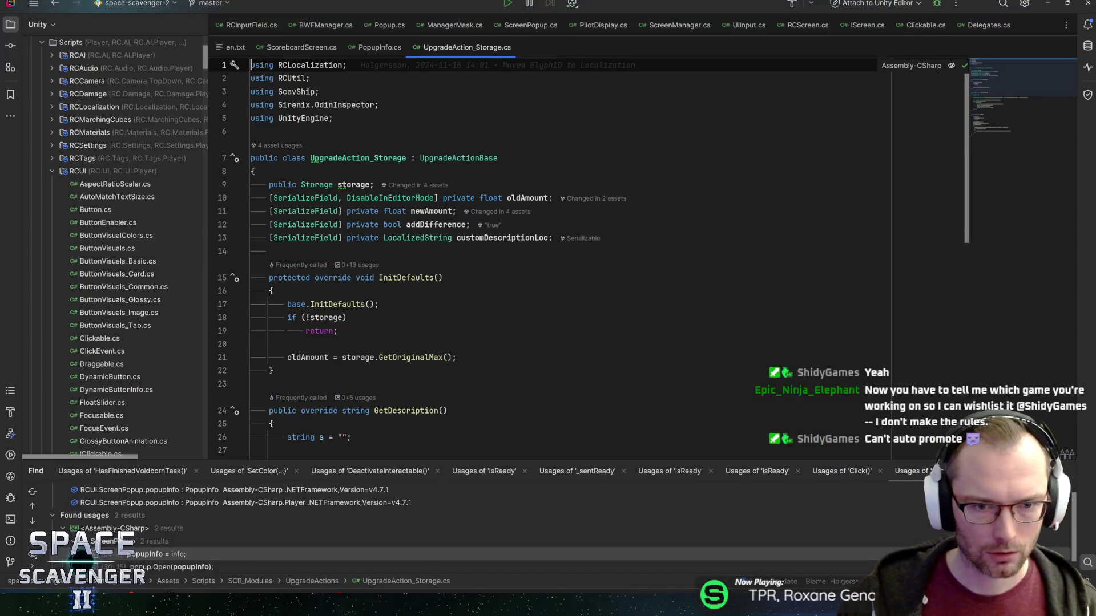
# Step: Locate where addDifference is used and go to the oldAmount declaration
pyautogui.doubleClick(431, 224)
pyautogui.hotkey('ctrl', 'f')
pyautogui.press('Return')
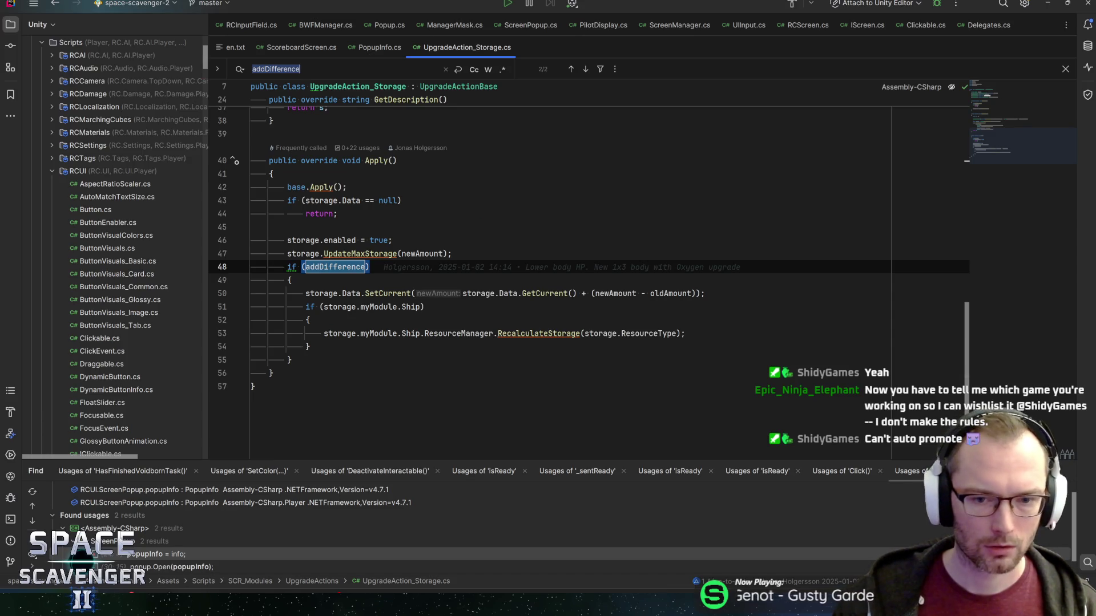
pyautogui.moveTo(599, 333)
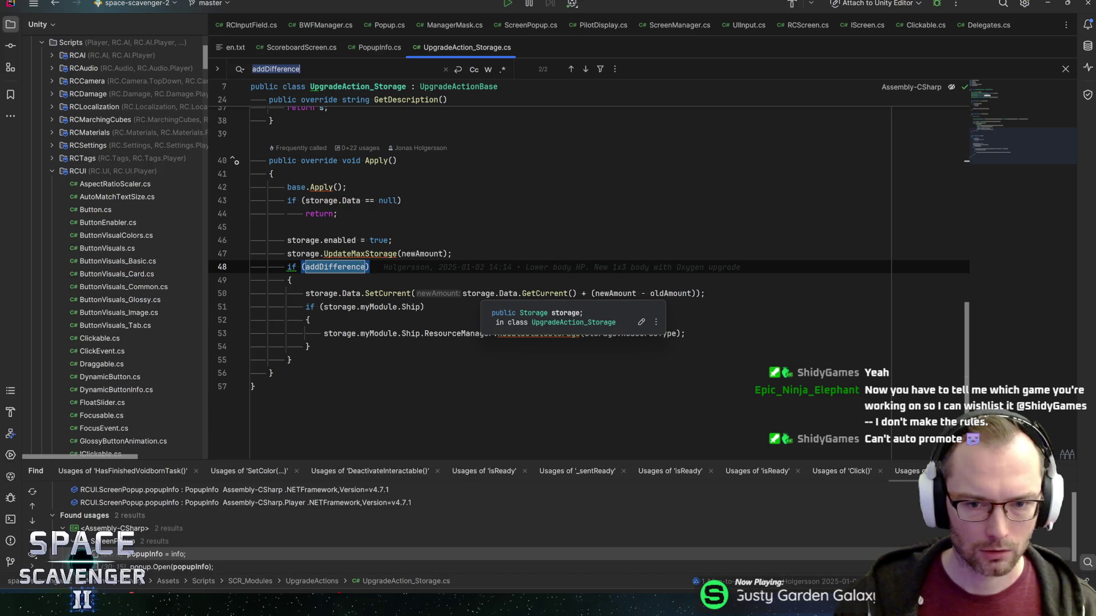
pyautogui.click(664, 293)
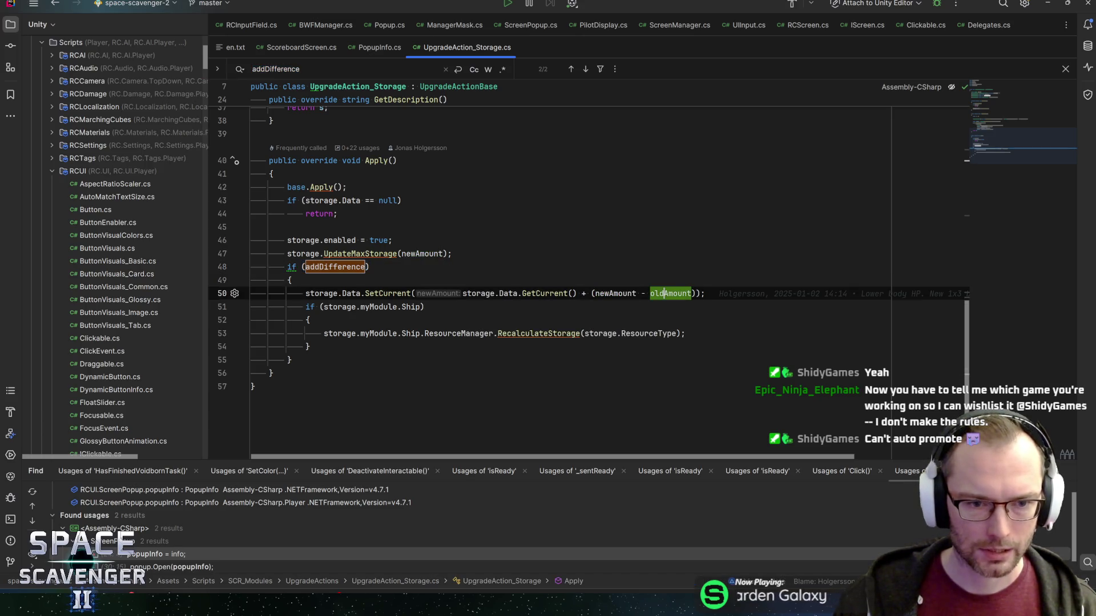
pyautogui.hotkey('ctrl', 'b')
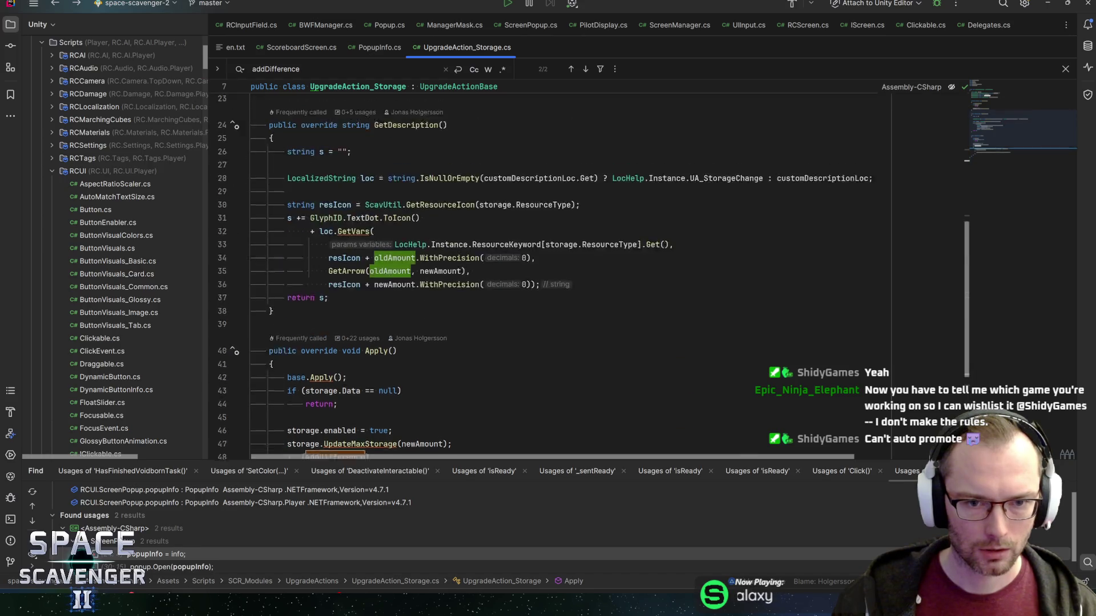
# Step: Show and widen the four prefab usages of addDifference, then return to Unity
pyautogui.click(492, 250)
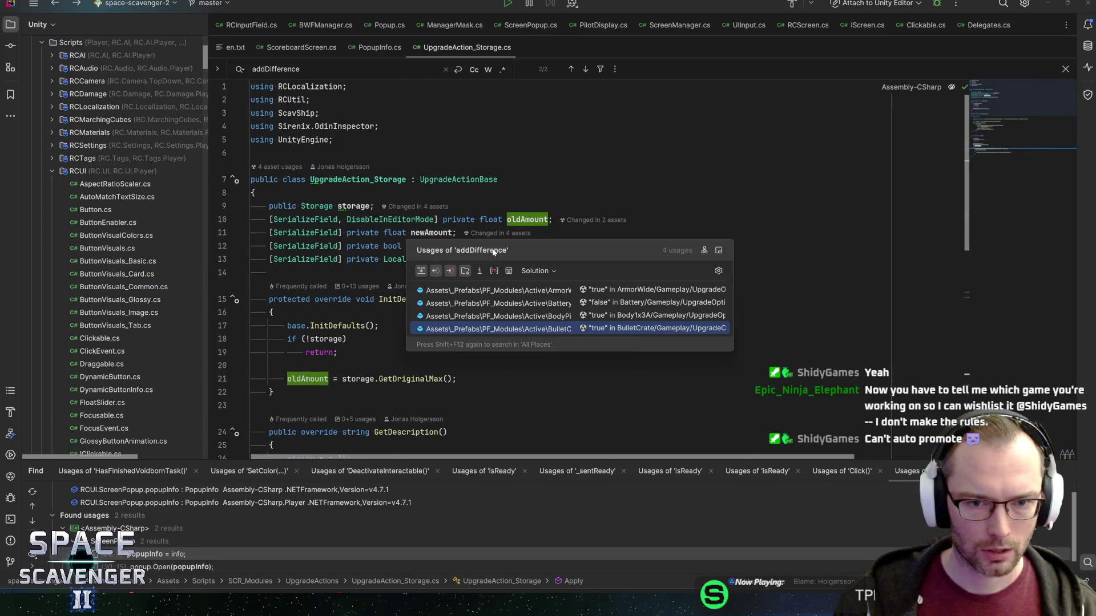
pyautogui.moveTo(731, 351)
pyautogui.mouseDown()
pyautogui.moveTo(954, 365)
pyautogui.moveTo(946, 373)
pyautogui.mouseUp()
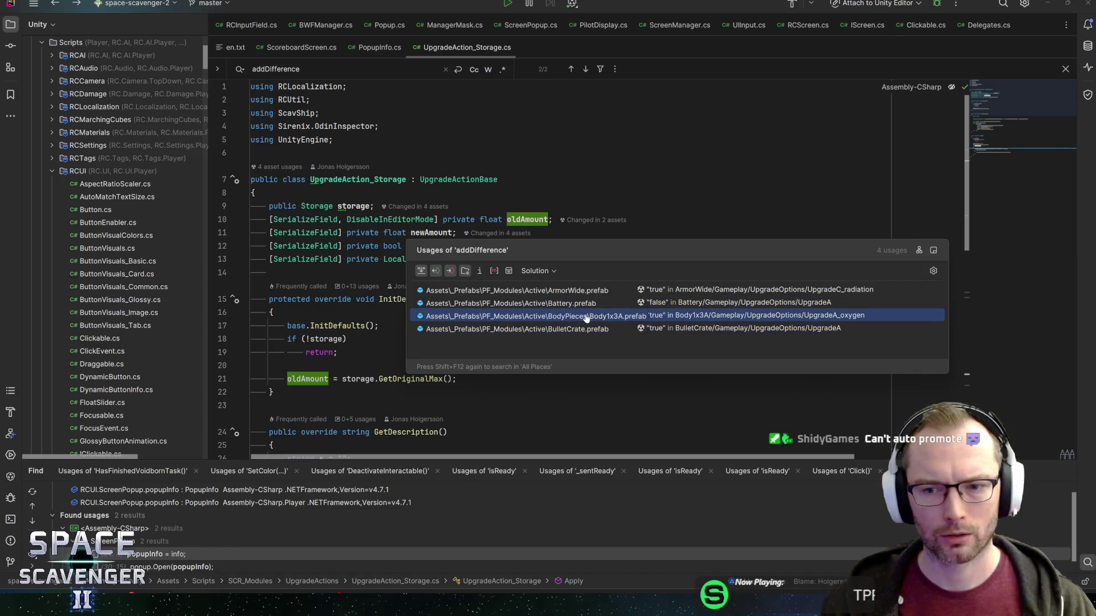
pyautogui.press('Escape')
pyautogui.hotkey('alt', 'Tab')
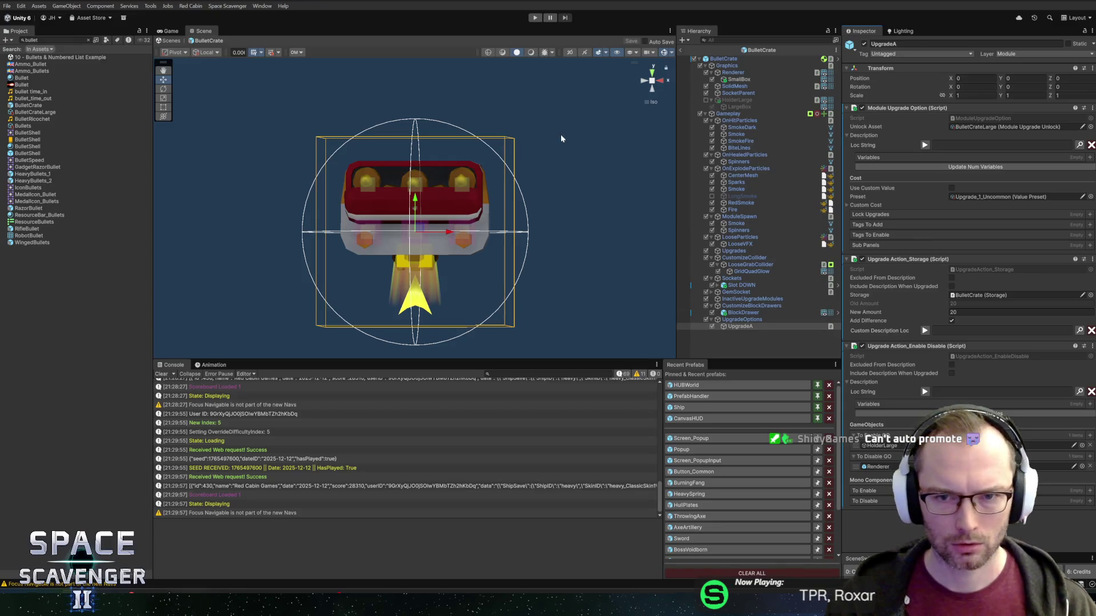
# Step: Exit BulletCrate, open the Battery prefab via a 'battery' search, and enable Add Difference on UpgradeA
pyautogui.click(682, 52)
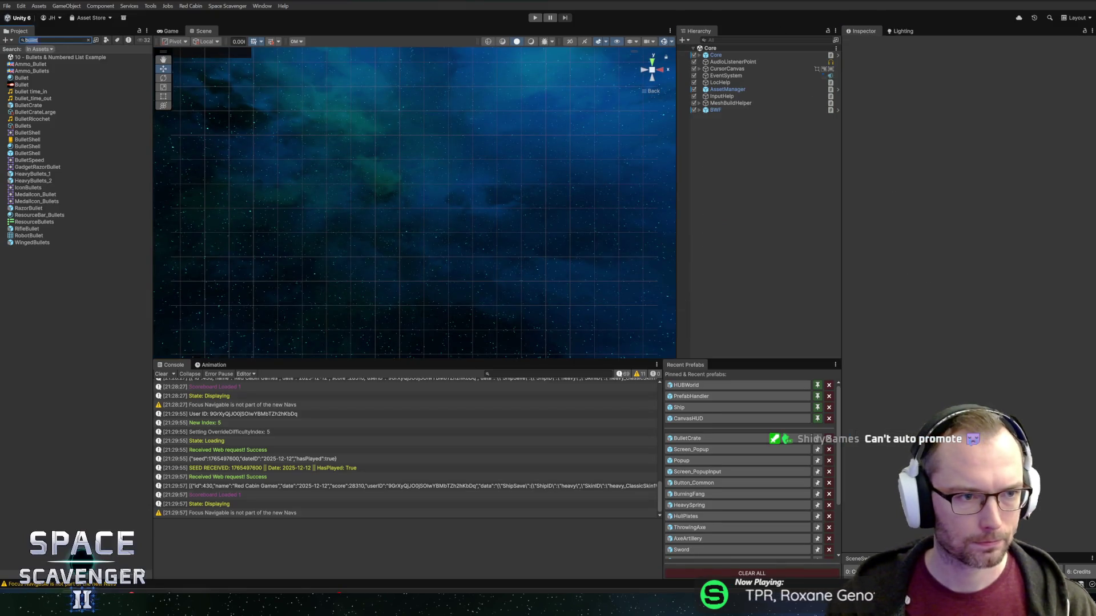
pyautogui.write('tery')
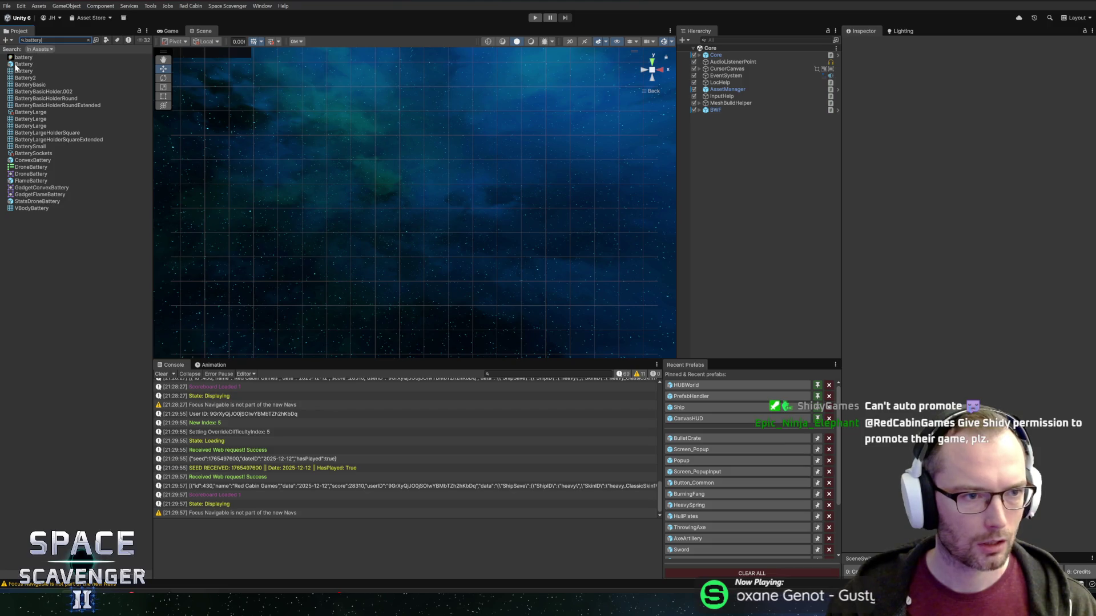
pyautogui.doubleClick(16, 67)
pyautogui.scroll(-1, 833, 237)
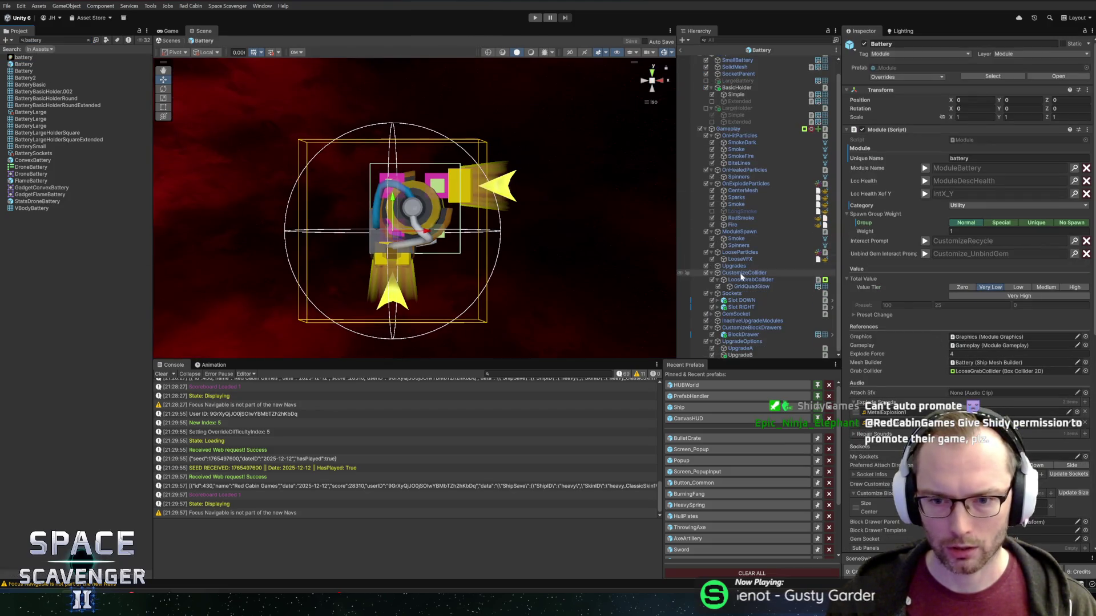
pyautogui.click(739, 348)
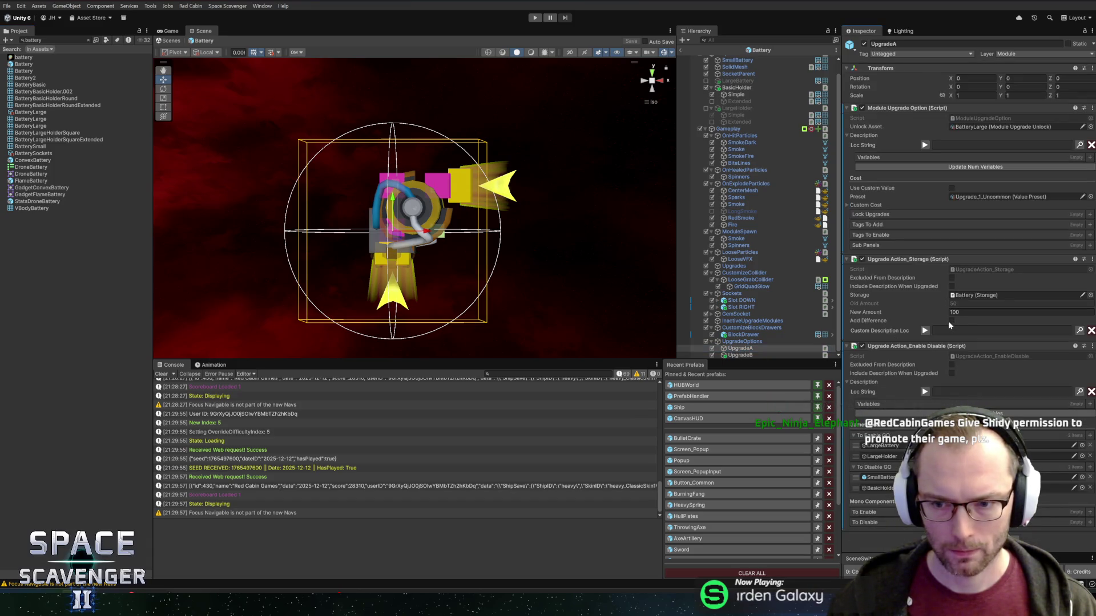
pyautogui.click(951, 322)
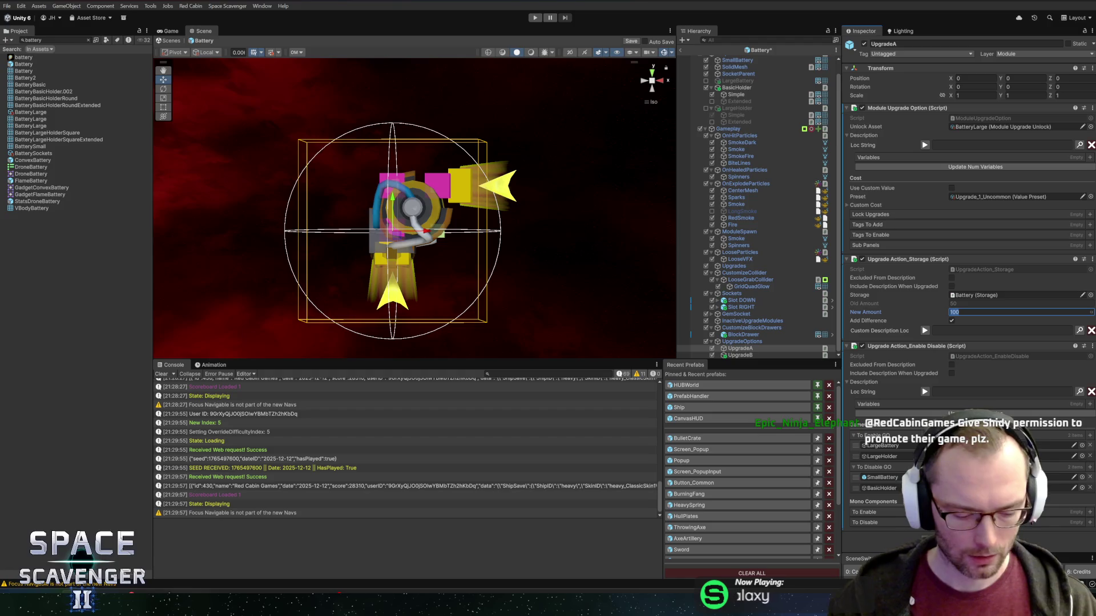